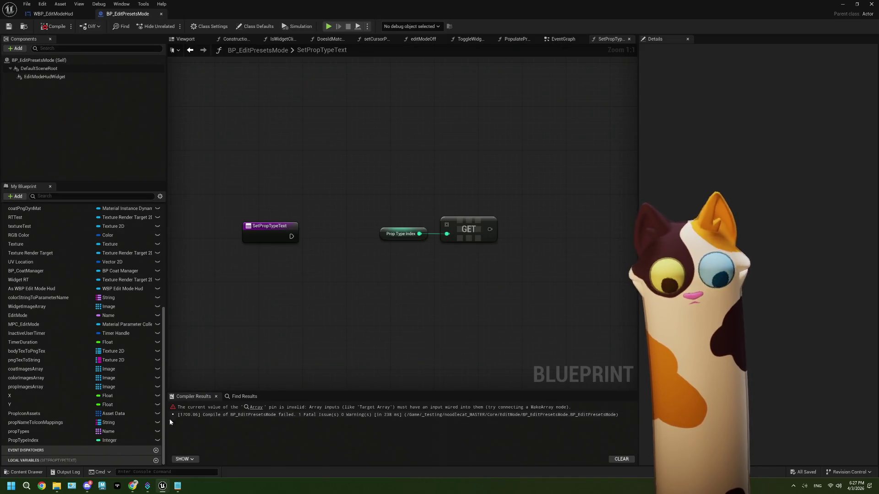
Jump to the compile error and delete the old Prop Types node from PopulatePropIcons
click(255, 407)
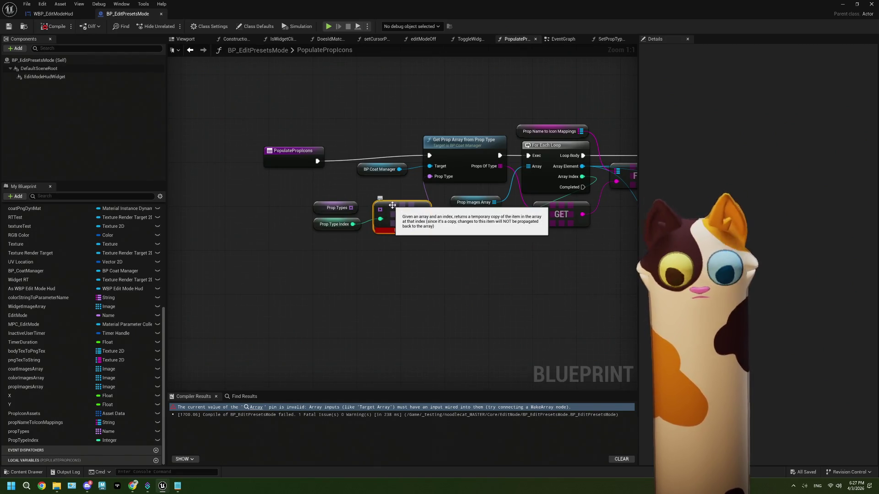
drag(349, 204, 228, 210)
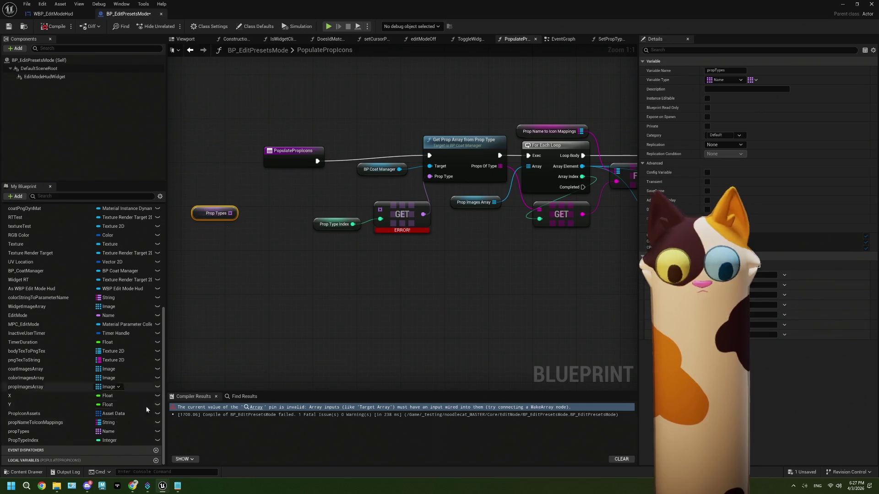
click(43, 432)
right_click(43, 431)
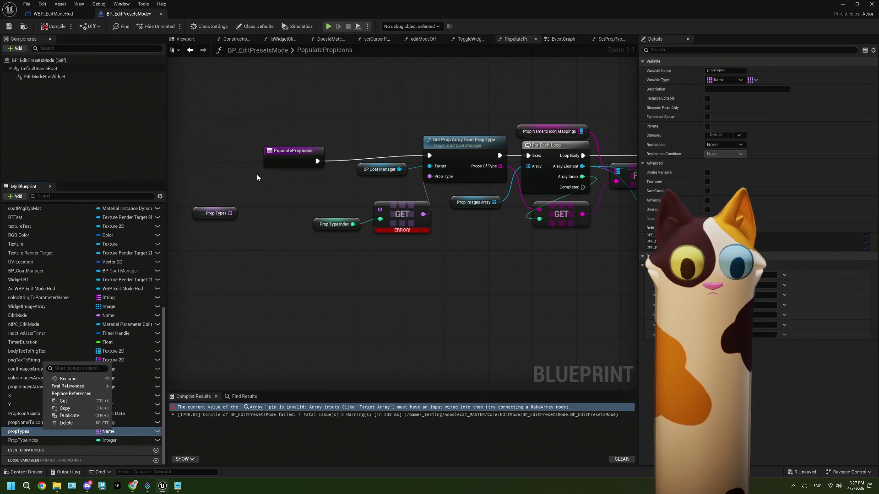
click(215, 213)
key(Delete)
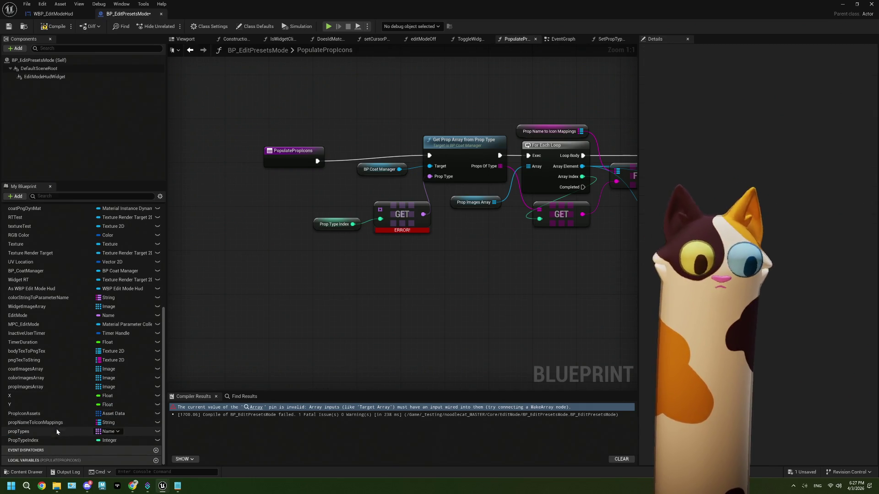
right_click(57, 432)
key(Escape)
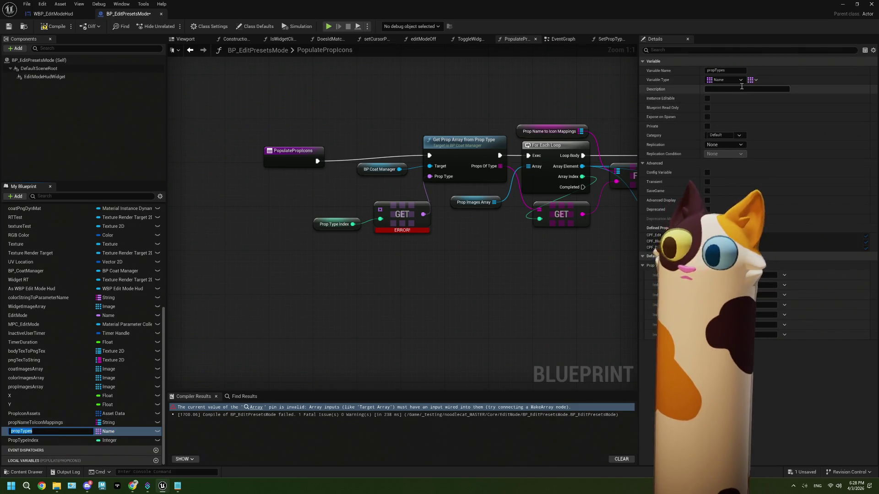
Make propTypes a Map with Texture 2D values and drop it into the PopulatePropIcons graph
click(753, 80)
click(753, 117)
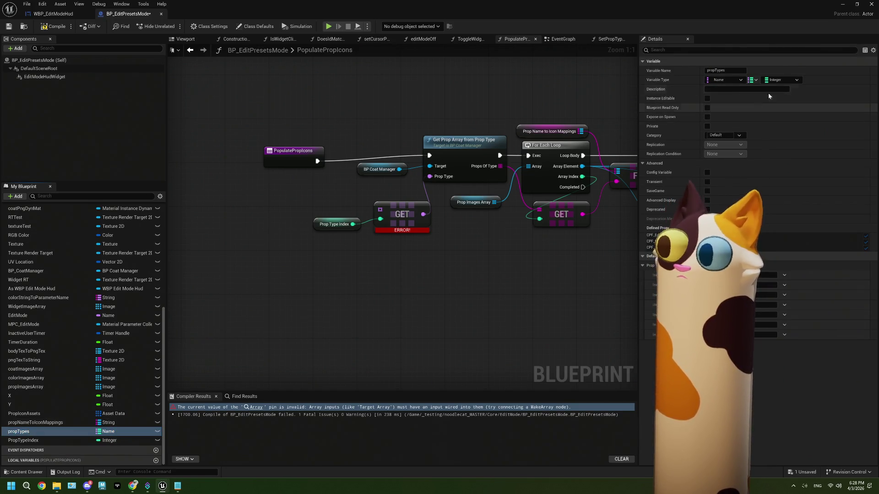
click(781, 78)
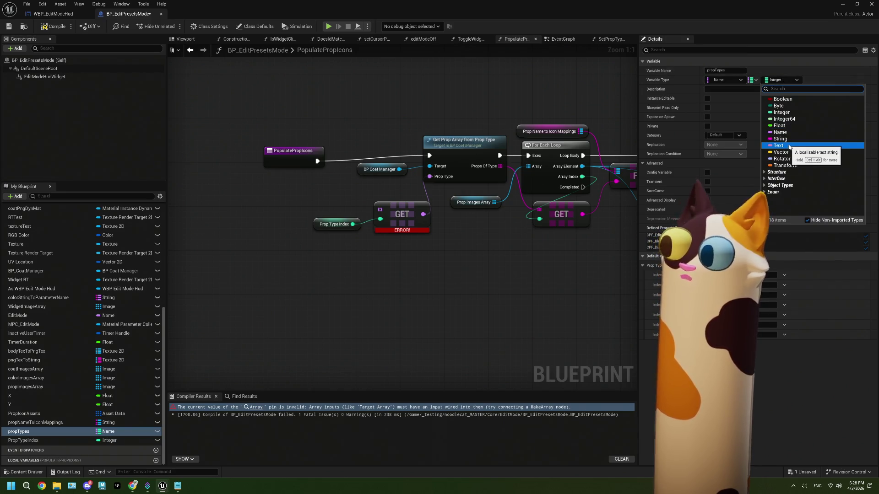
text(text)
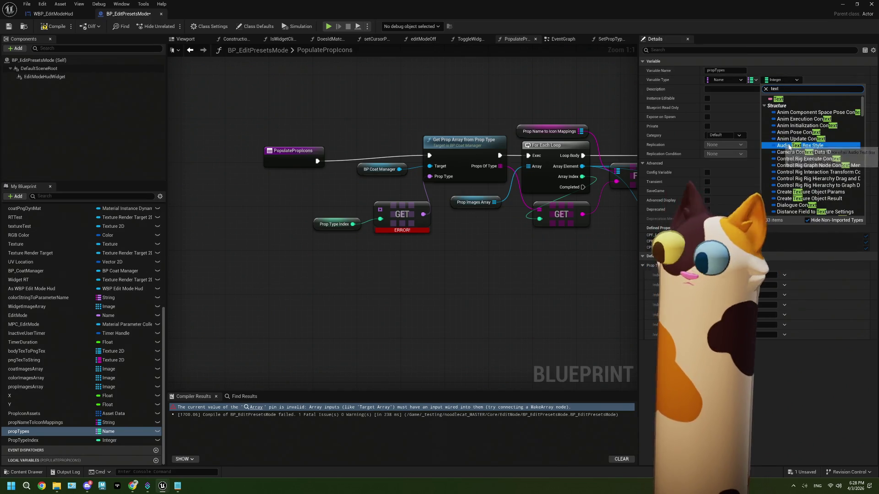
text(ure)
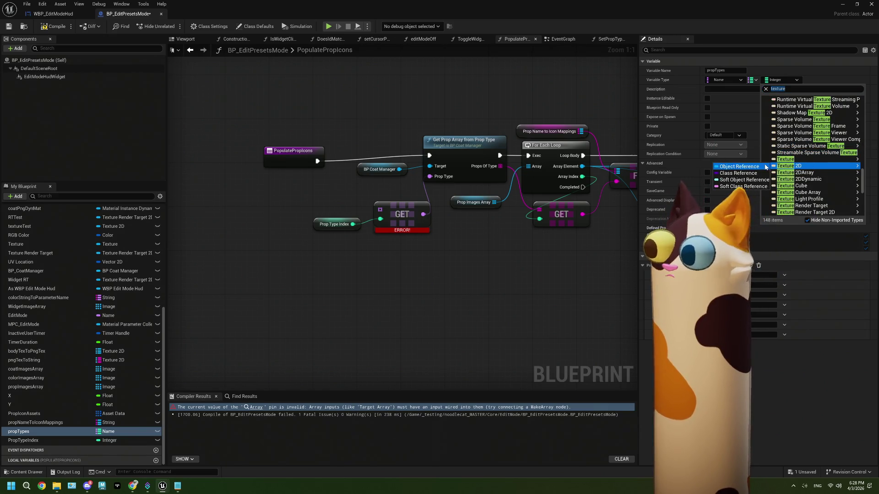
click(764, 167)
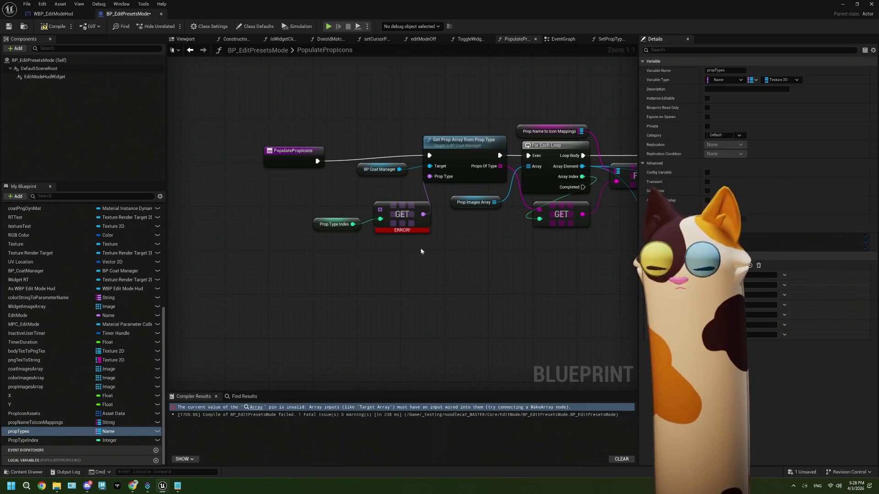
click(27, 430)
drag(220, 201, 288, 205)
Add a Keys node from a propTypes getter and shift the PopulatePropIcons entry left
click(240, 215)
text(keys)
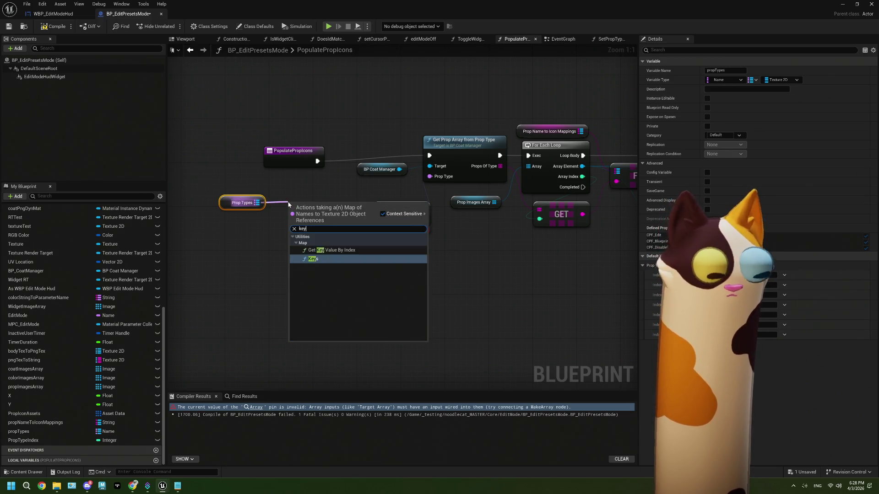
key(Return)
drag(295, 162, 245, 157)
Delete the trial Keys and Prop Types nodes, then open PopulatePropsToIconsMappings
drag(296, 212, 290, 184)
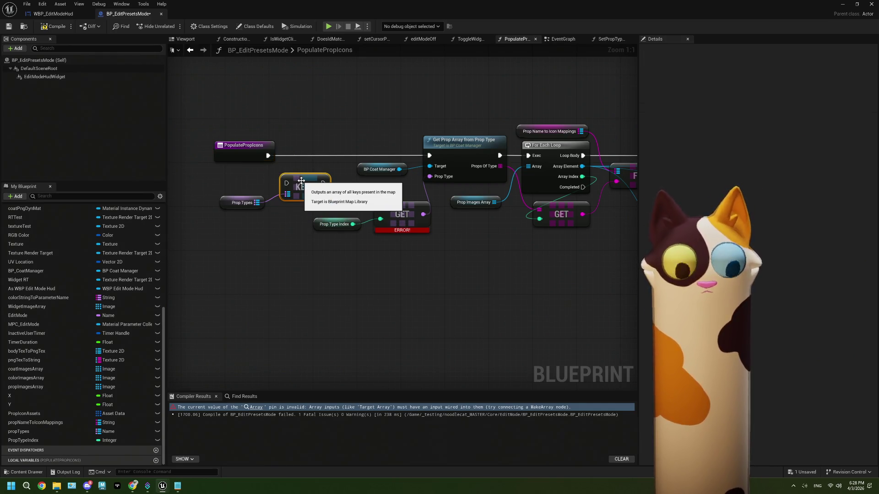
key(Delete)
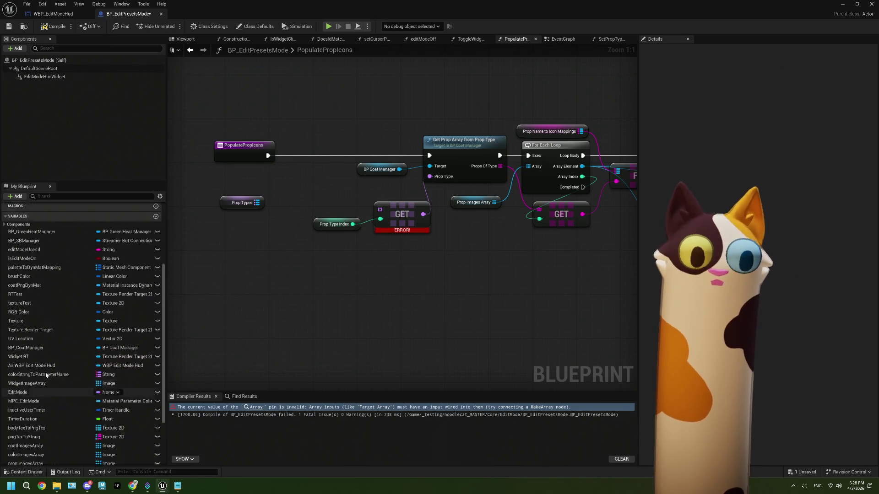
drag(250, 242, 227, 196)
key(Delete)
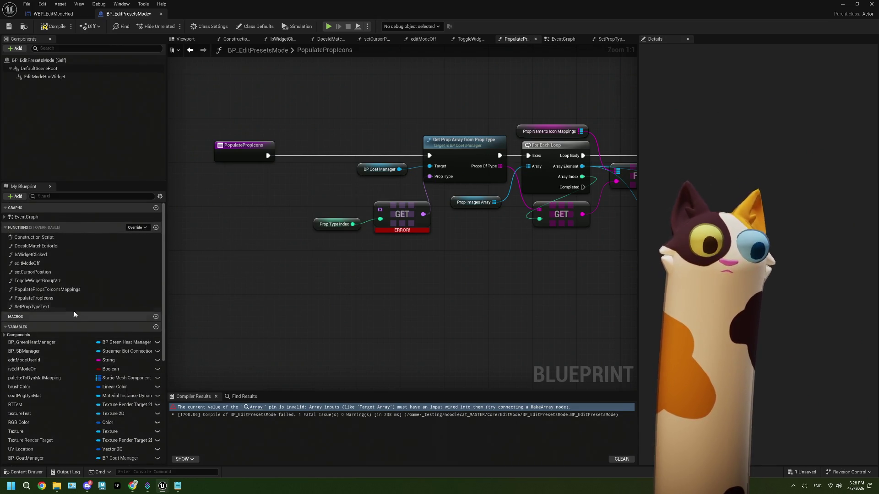
double_click(58, 291)
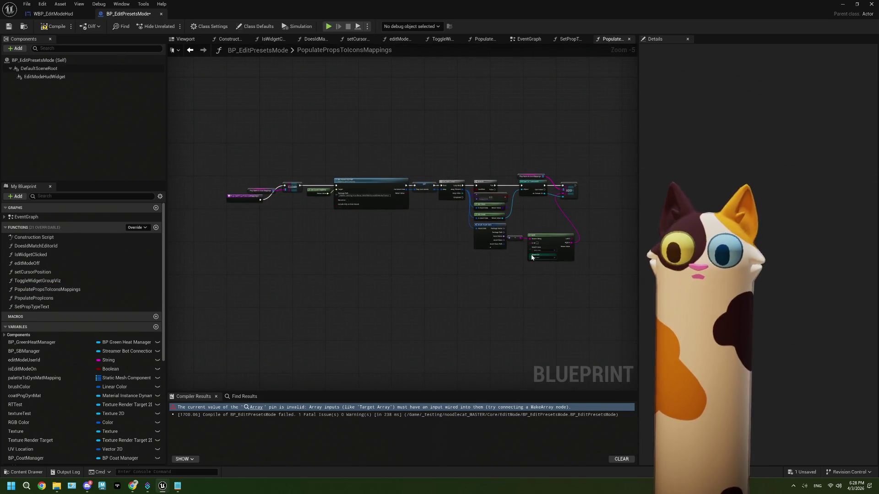
double_click(34, 298)
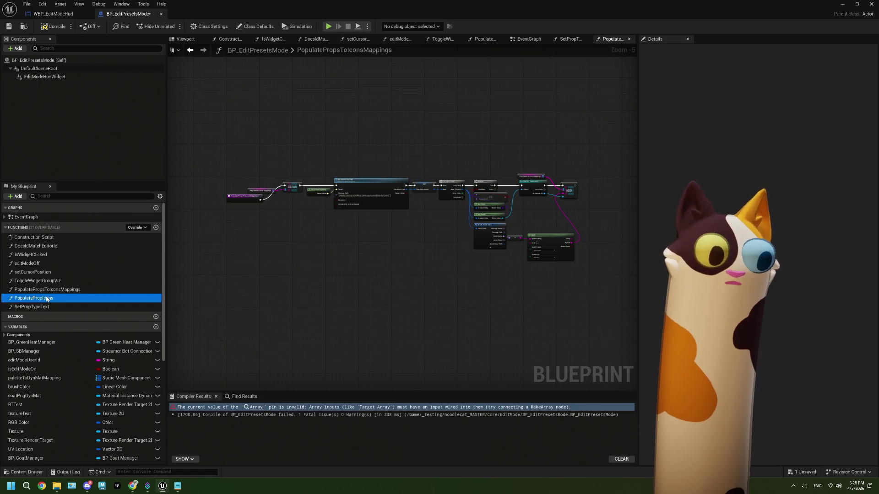
drag(542, 252, 503, 255)
scroll(145, 371, down, 5)
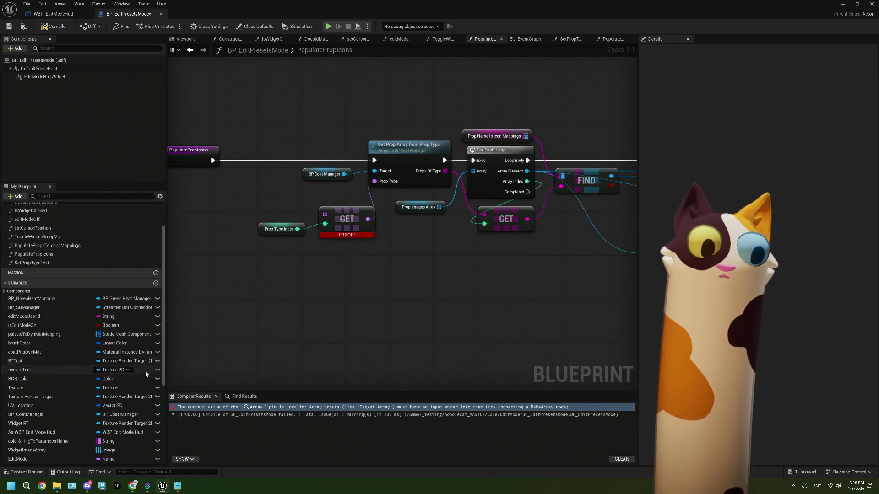
scroll(140, 377, down, 2)
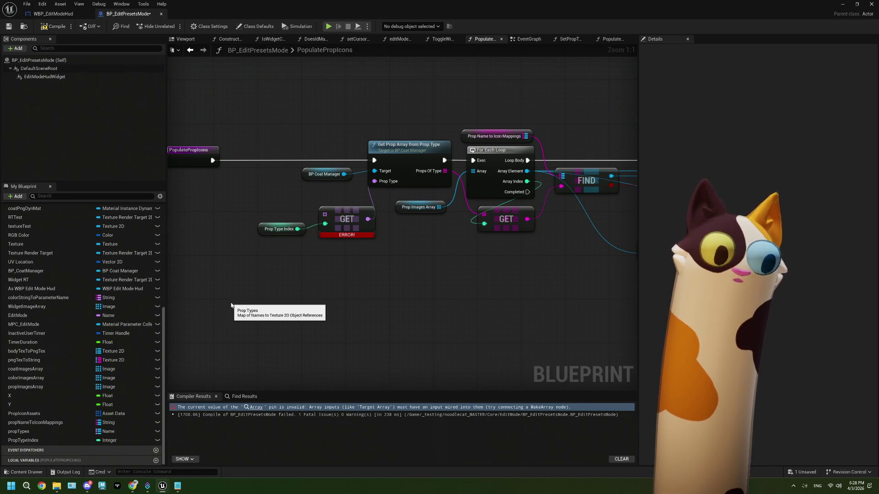
drag(229, 303, 270, 318)
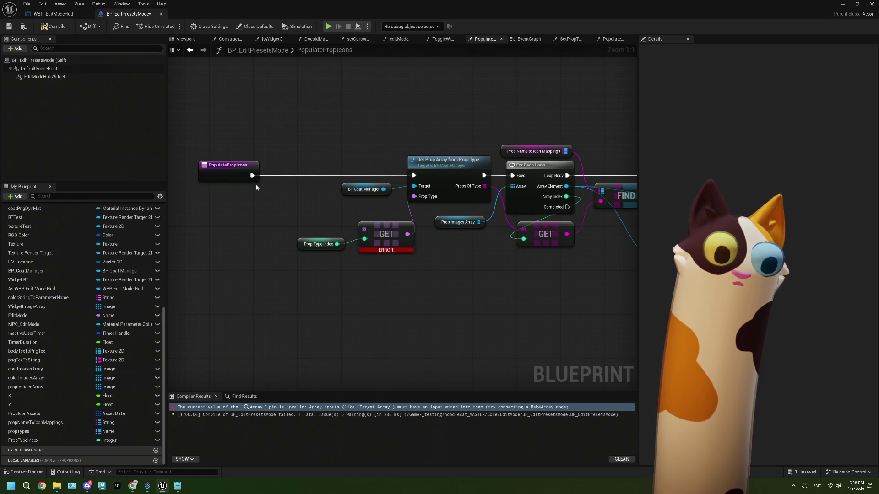
mouse_move(18, 431)
mouse_down()
mouse_move(192, 286)
mouse_move(209, 245)
mouse_move(250, 228)
mouse_up()
Add a Keys node from the propTypes getter and wire it into GET's array input
click(211, 248)
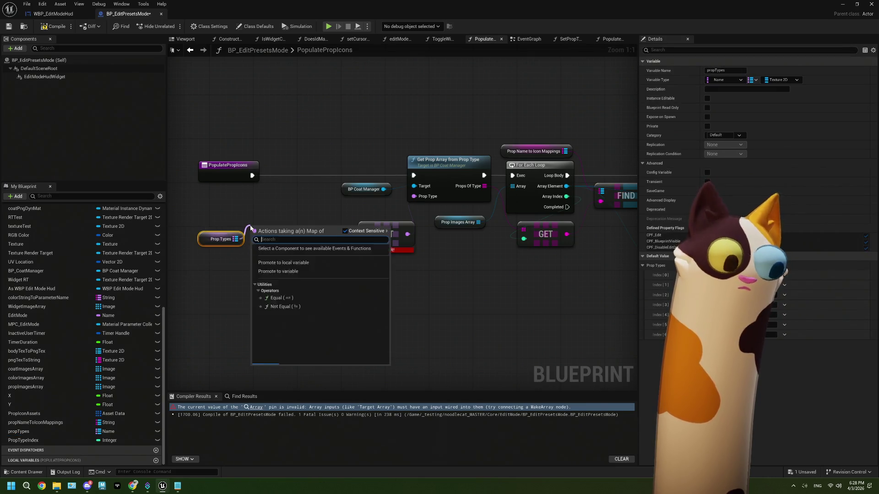
text(keys)
key(Return)
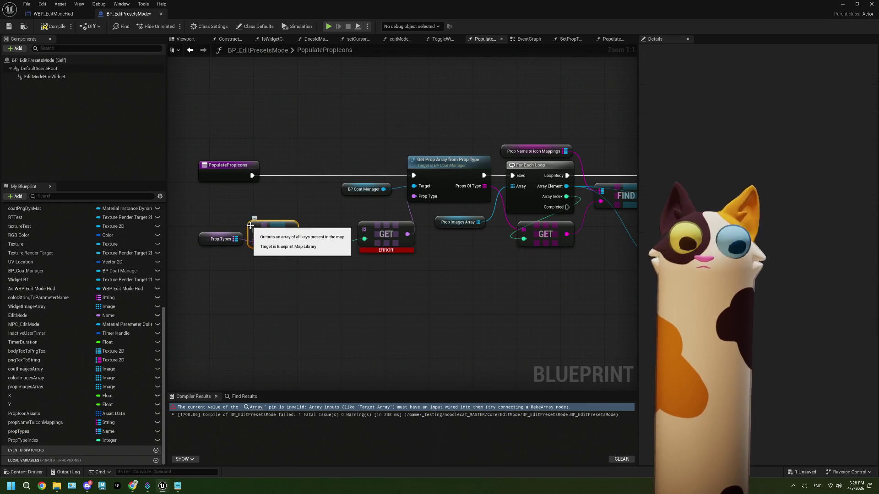
mouse_move(270, 228)
mouse_down()
mouse_move(273, 186)
mouse_move(265, 197)
mouse_move(353, 193)
mouse_move(413, 175)
mouse_up()
mouse_move(303, 208)
mouse_down()
mouse_move(364, 230)
mouse_move(284, 189)
mouse_move(294, 172)
mouse_up()
drag(240, 233, 257, 196)
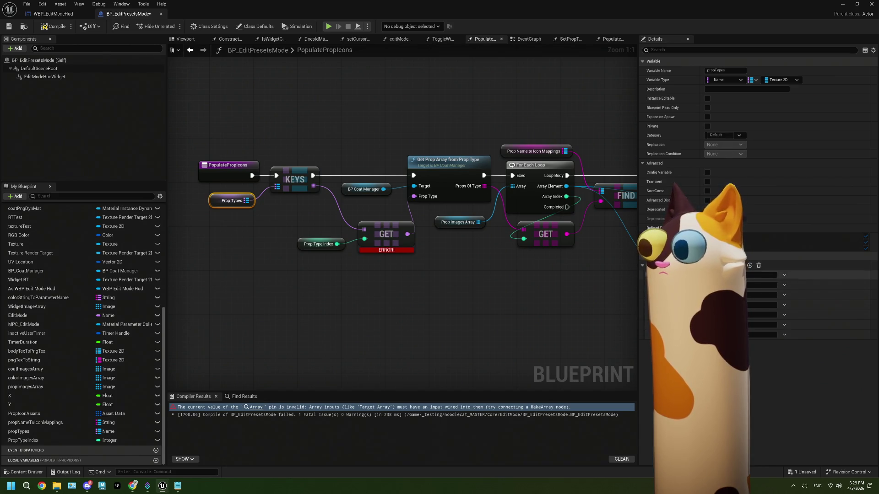
Compile and save the blueprint, then close the PopulatePropIcons graph
click(50, 27)
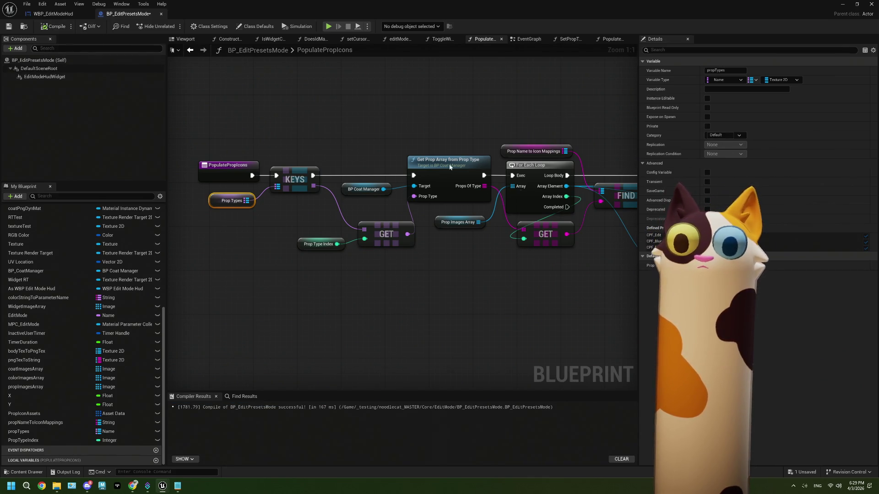
click(12, 27)
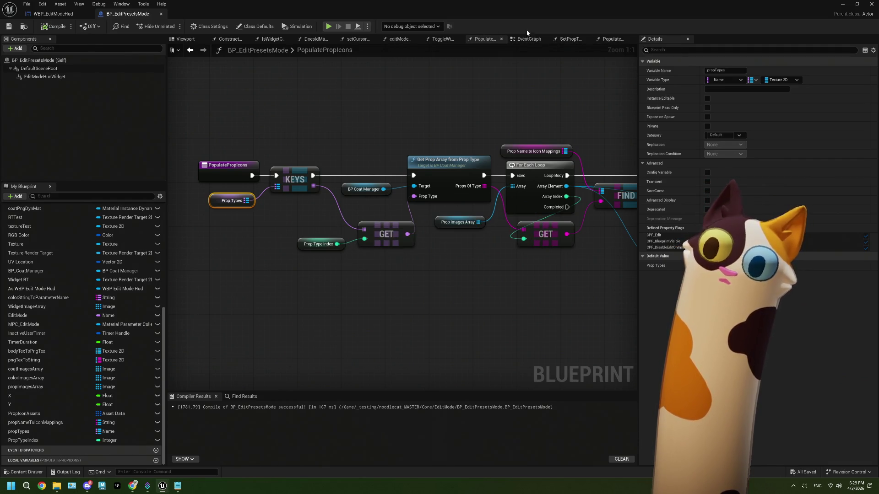
click(501, 41)
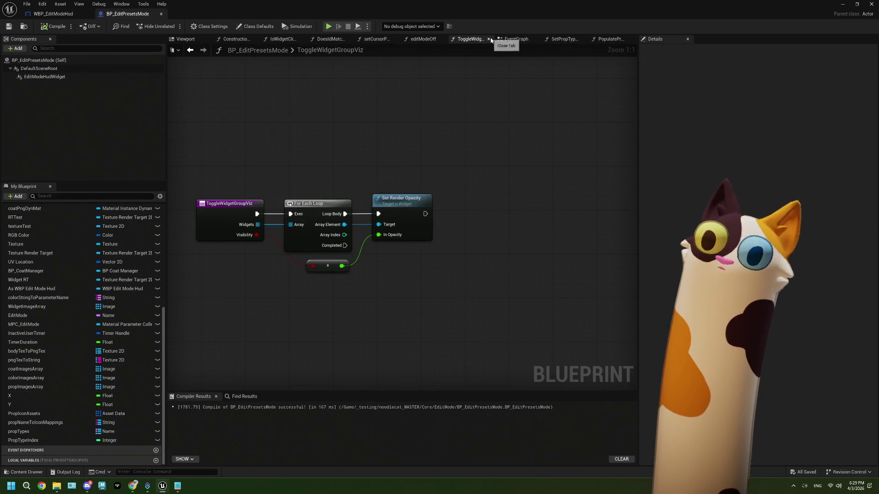
Close the ToggleWidgetGroupViz and editModeOff graphs and place a propTypes getter in SetPropTypeText
click(489, 39)
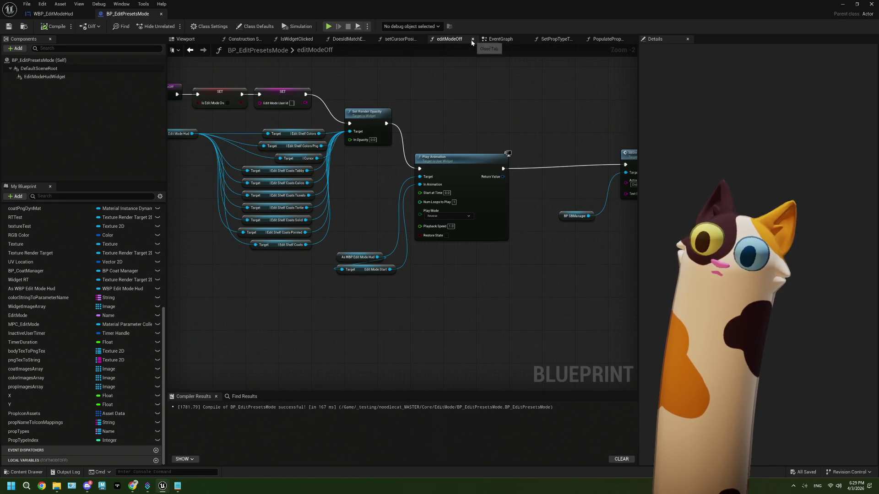
click(473, 40)
click(531, 40)
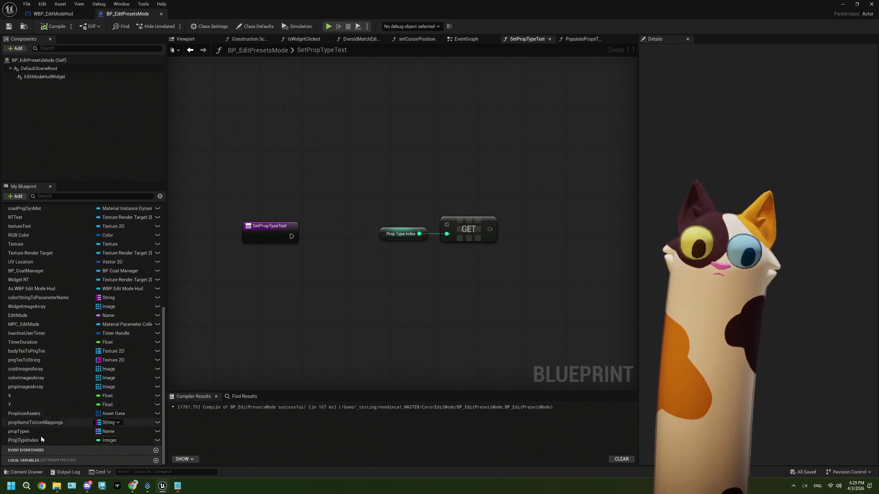
click(19, 433)
mouse_move(265, 260)
mouse_down()
mouse_move(330, 277)
mouse_move(322, 271)
mouse_up()
click(280, 274)
Add a Keys node for Prop Types and connect its array output into the GET node
text(key)
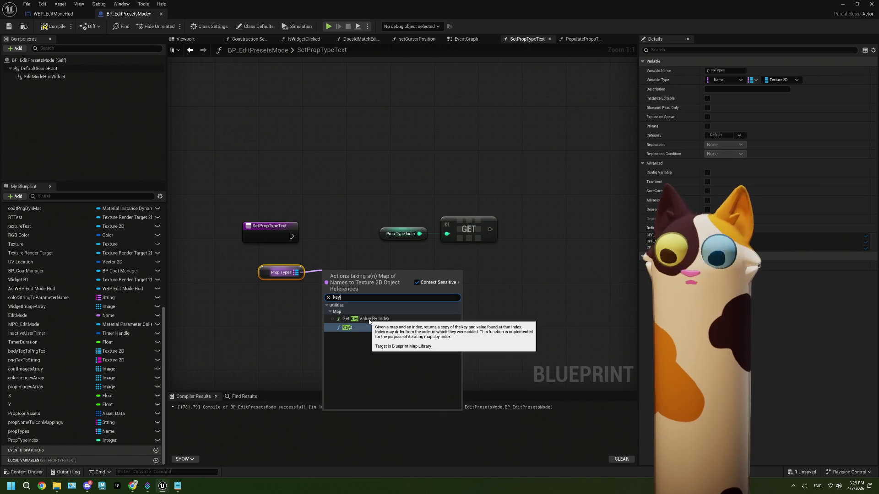
key(Return)
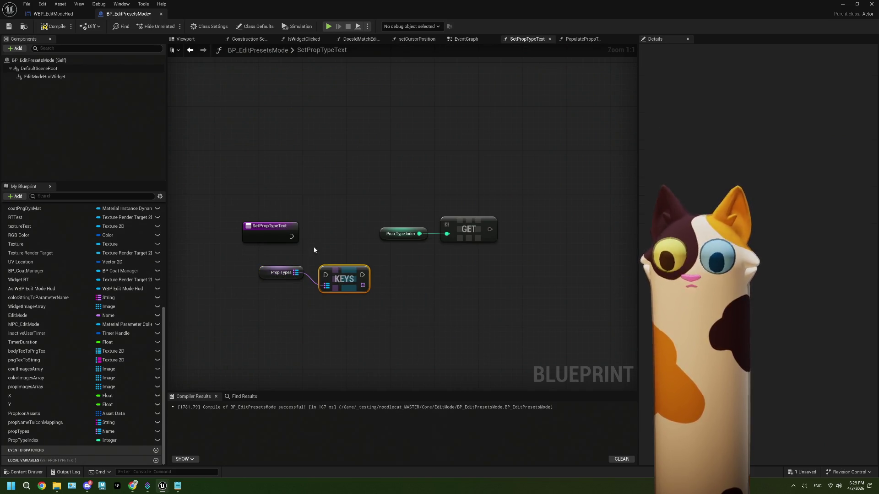
mouse_move(295, 244)
mouse_down()
mouse_move(326, 274)
mouse_move(341, 263)
mouse_move(334, 239)
mouse_up()
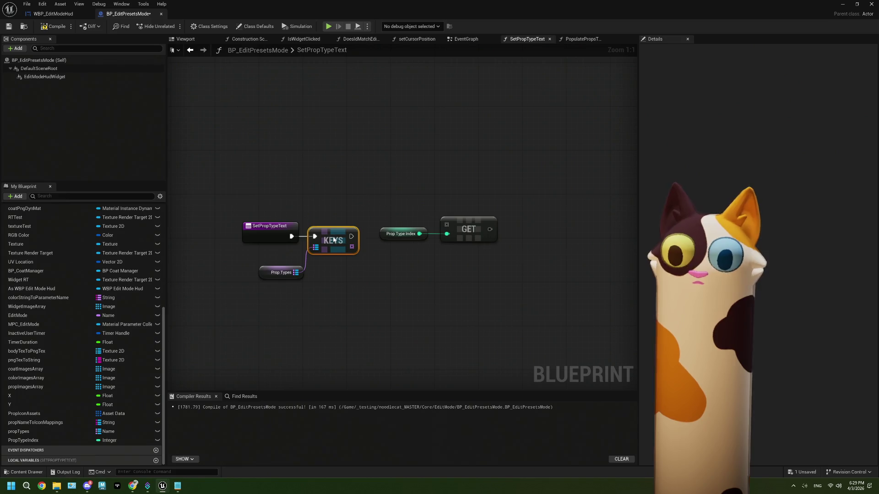
drag(296, 275, 292, 262)
drag(351, 246, 429, 229)
drag(375, 215, 449, 247)
Delete KEYS and add a Get Key Value By Index node from Prop Types
click(343, 238)
key(Delete)
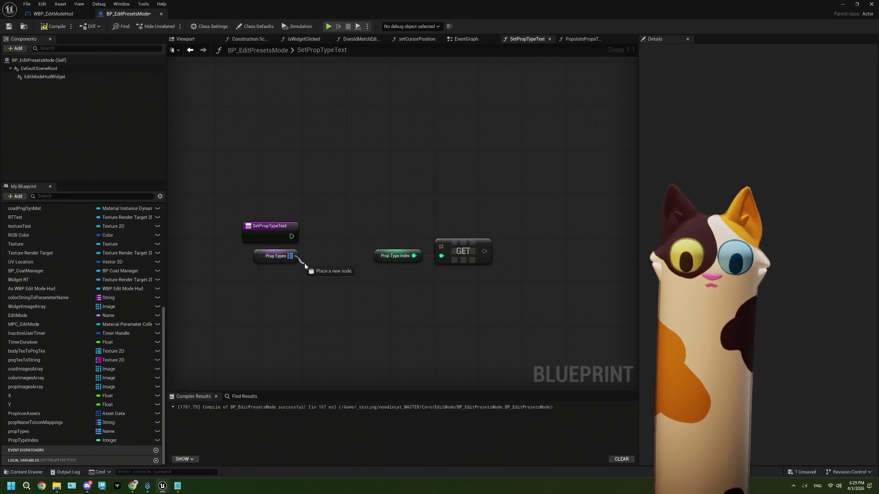
drag(305, 265, 305, 265)
text(keyval)
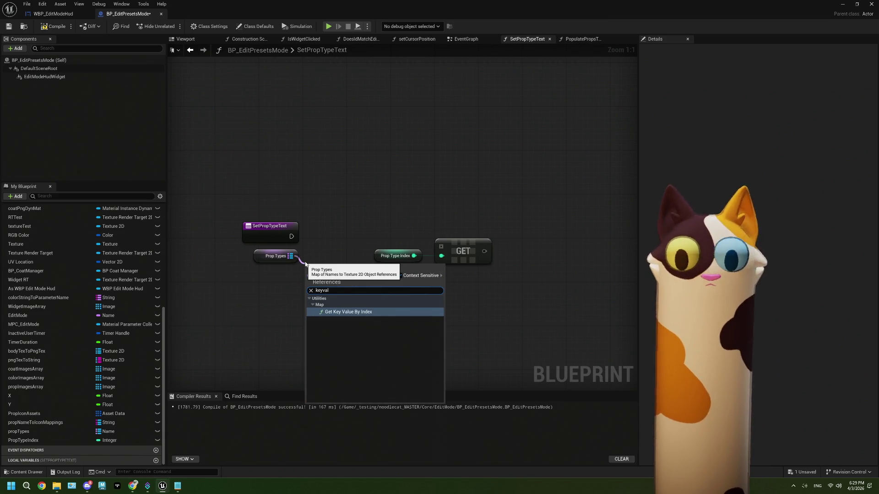
click(362, 312)
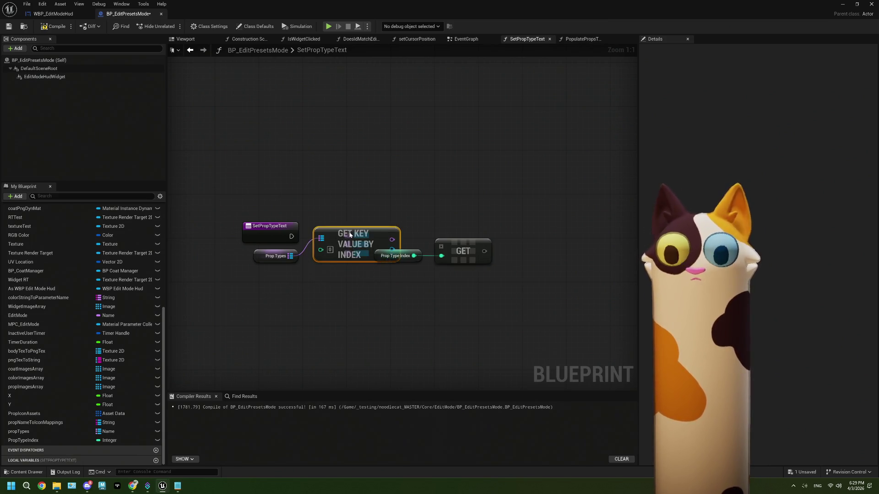
Wire Prop Type Index into the lookup's index input and delete the leftover GET node
mouse_move(399, 256)
mouse_down()
mouse_move(356, 252)
mouse_move(297, 287)
mouse_move(284, 284)
mouse_up()
mouse_move(299, 283)
mouse_down()
mouse_move(326, 251)
mouse_move(360, 261)
mouse_up()
click(462, 265)
key(Delete)
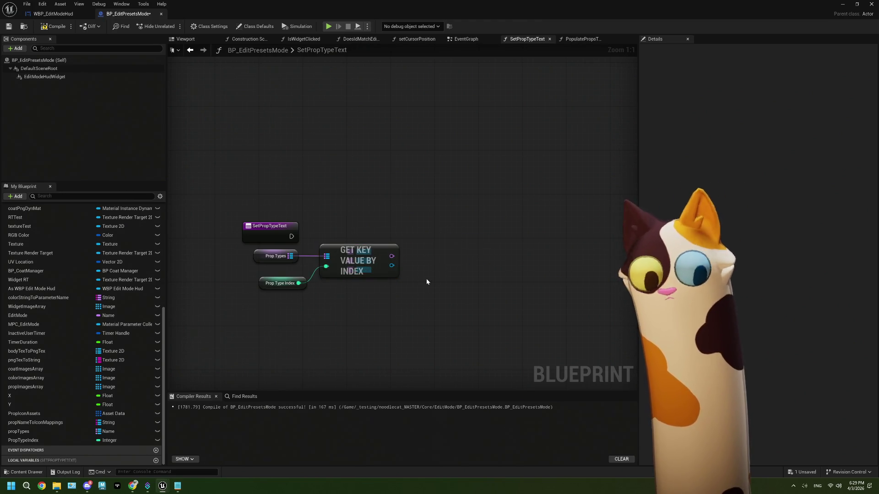
drag(391, 265, 428, 238)
key(Escape)
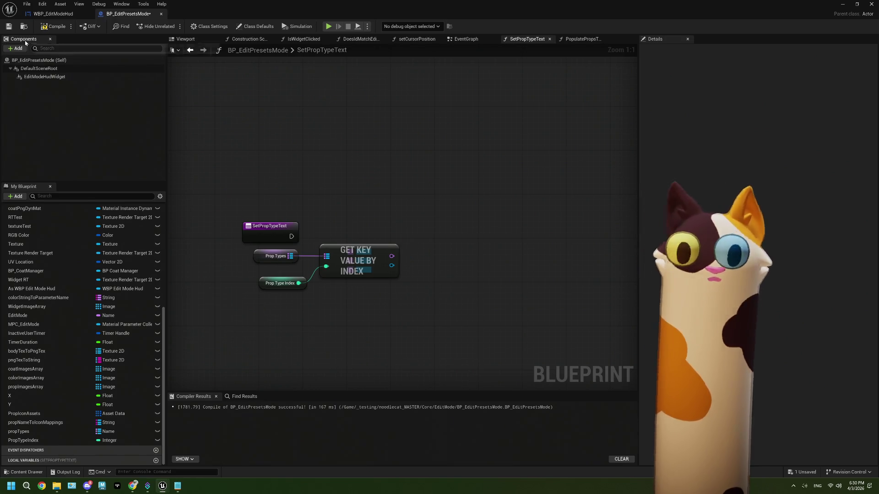
Save the Blueprint, find the Edit Mode Off call in EventGraph, and open its editModeOff graph
click(9, 26)
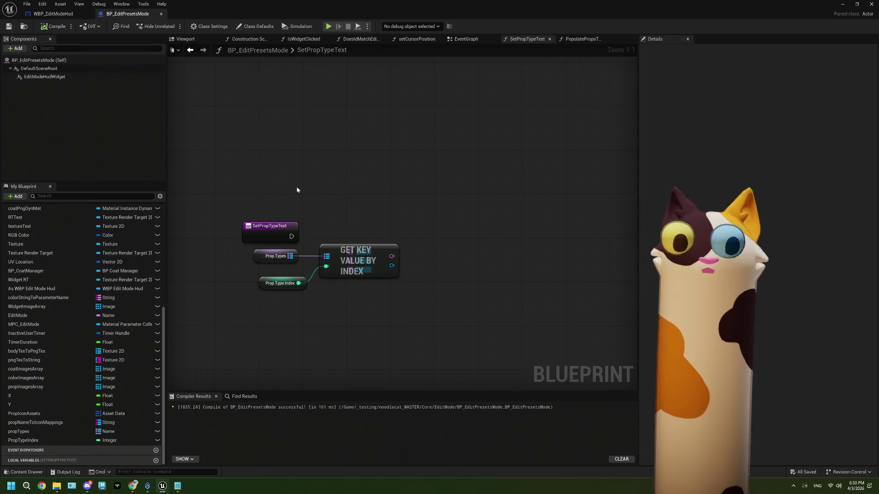
click(474, 40)
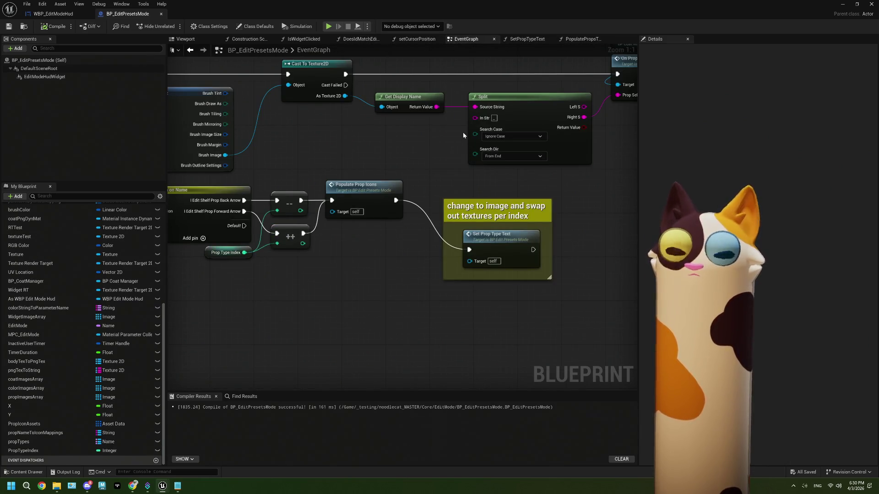
scroll(297, 183, down, 5)
mouse_move(298, 183)
mouse_down()
mouse_move(395, 198)
mouse_move(420, 289)
mouse_move(400, 200)
mouse_move(346, 150)
mouse_move(405, 180)
mouse_up()
scroll(346, 149, down, 2)
scroll(404, 181, up, 5)
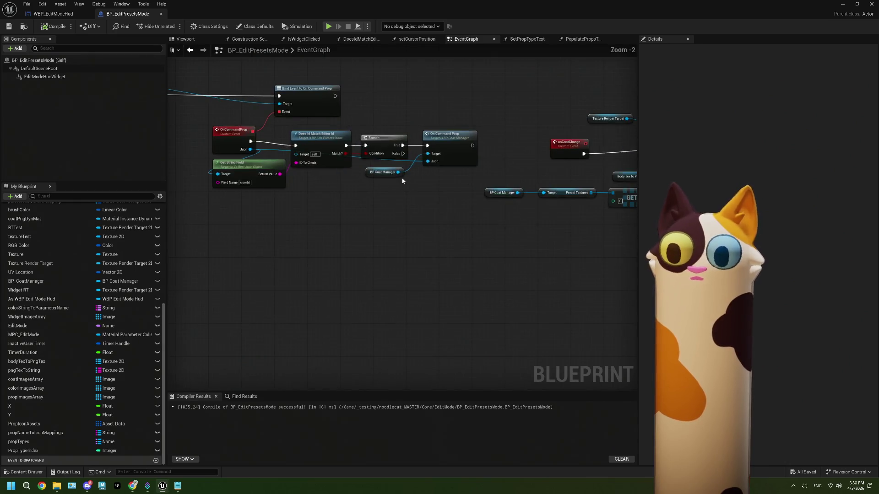
scroll(447, 206, down, 1)
mouse_move(320, 141)
mouse_down()
mouse_move(475, 147)
mouse_move(506, 204)
mouse_up()
scroll(405, 156, up, 3)
double_click(405, 158)
scroll(208, 163, up, 3)
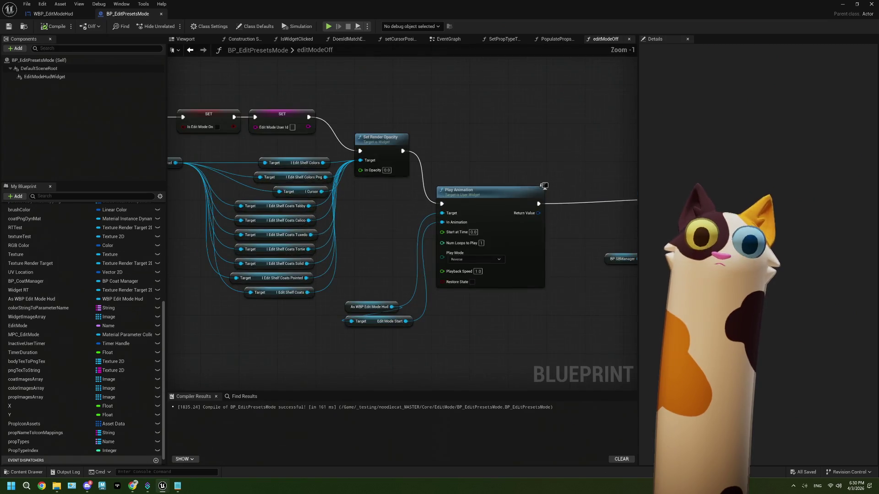
drag(301, 153, 345, 206)
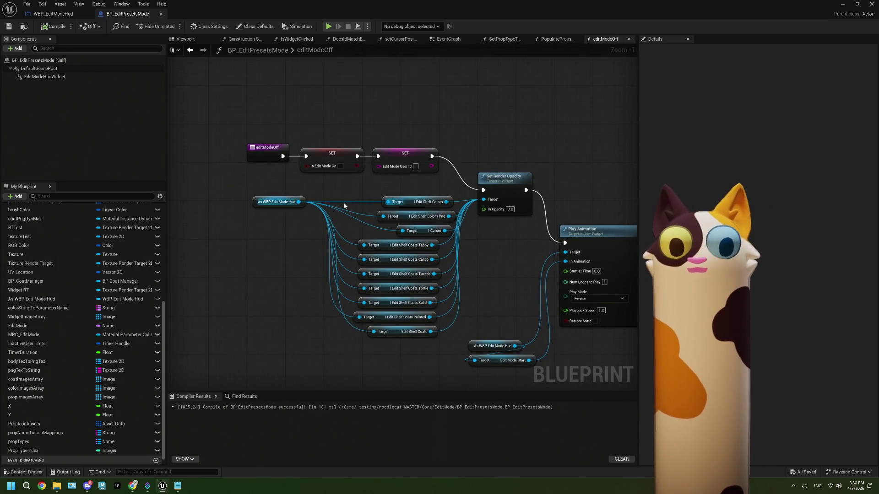
drag(363, 147, 345, 115)
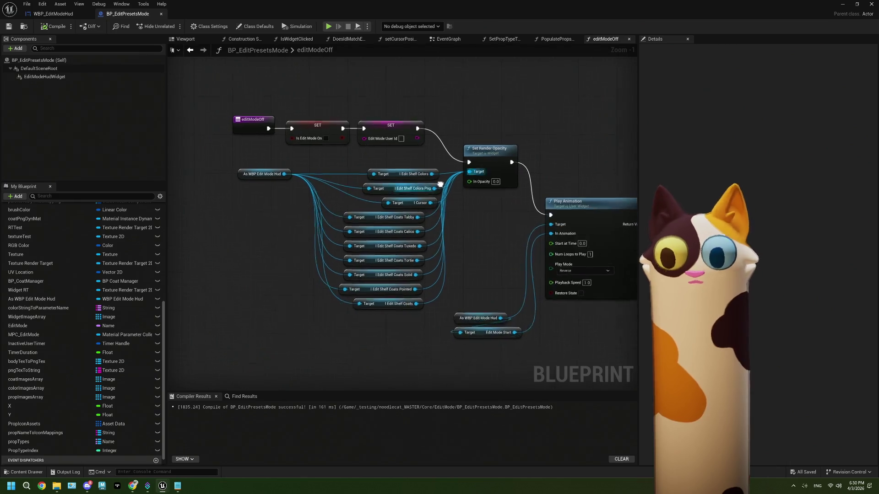
scroll(51, 264, up, 6)
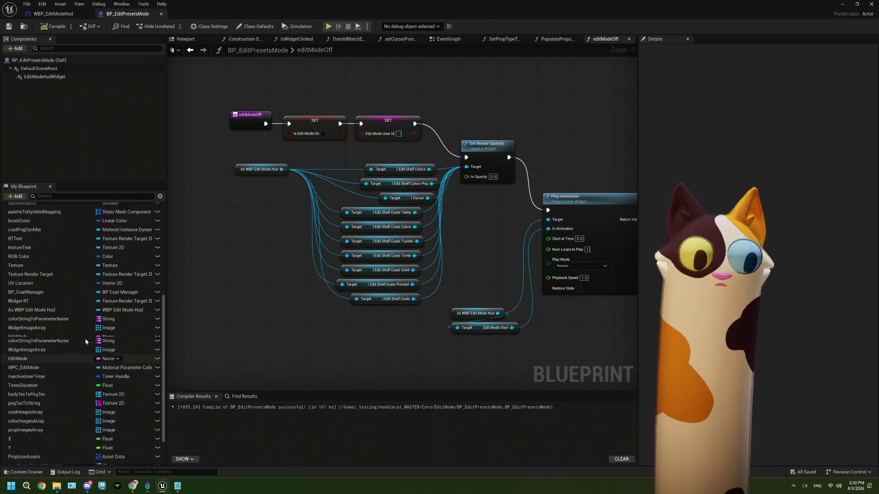
Place a Toggle Widget Group Viz call in the editModeOff graph
click(35, 259)
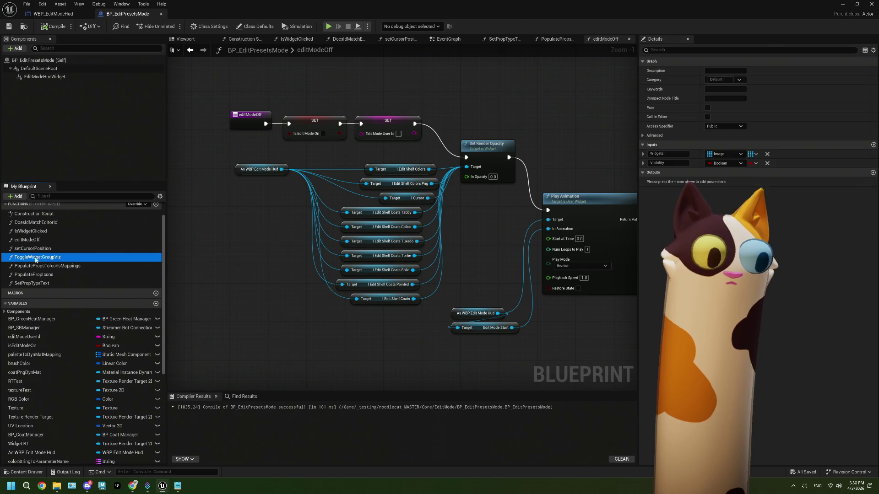
drag(281, 311, 233, 297)
mouse_move(310, 317)
mouse_down()
mouse_move(350, 255)
mouse_move(302, 257)
mouse_up()
click(302, 257)
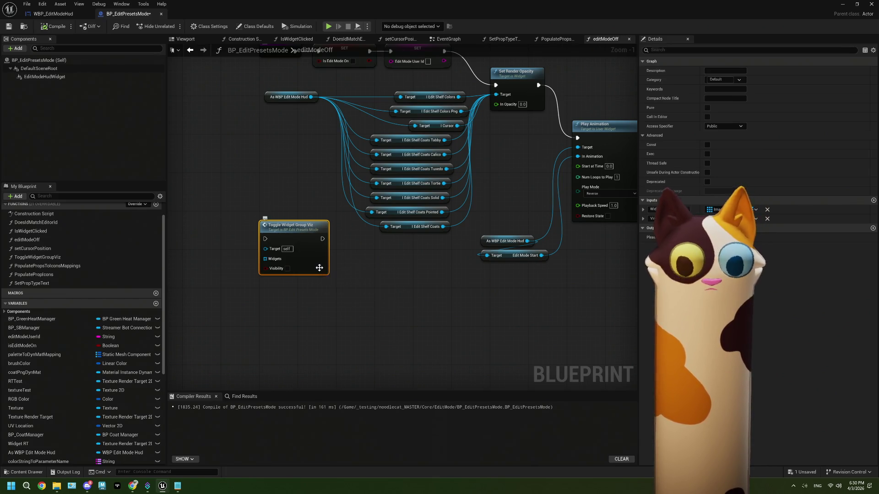
Select the event graph's top Toggle Widget Group Viz row with its array getters for copying
click(449, 39)
scroll(467, 346, down, 3)
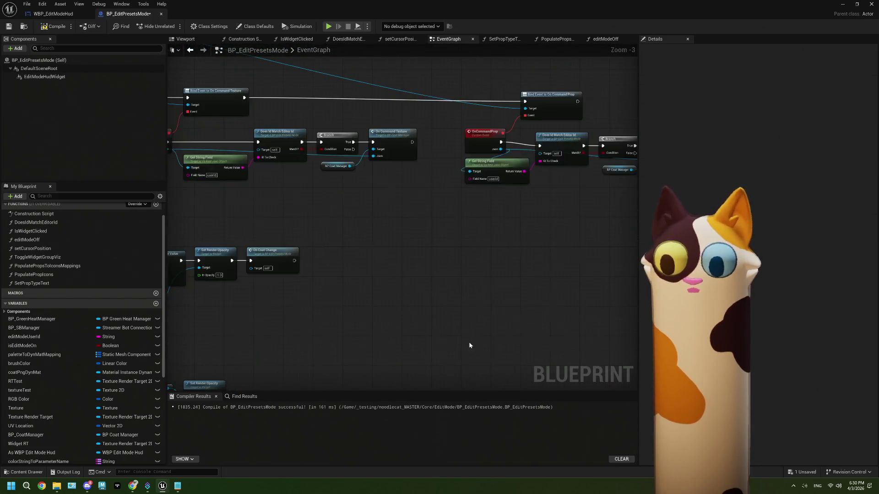
mouse_move(444, 293)
mouse_down()
mouse_move(393, 281)
mouse_move(504, 255)
mouse_move(446, 173)
mouse_move(550, 245)
mouse_up()
scroll(424, 317, up, 5)
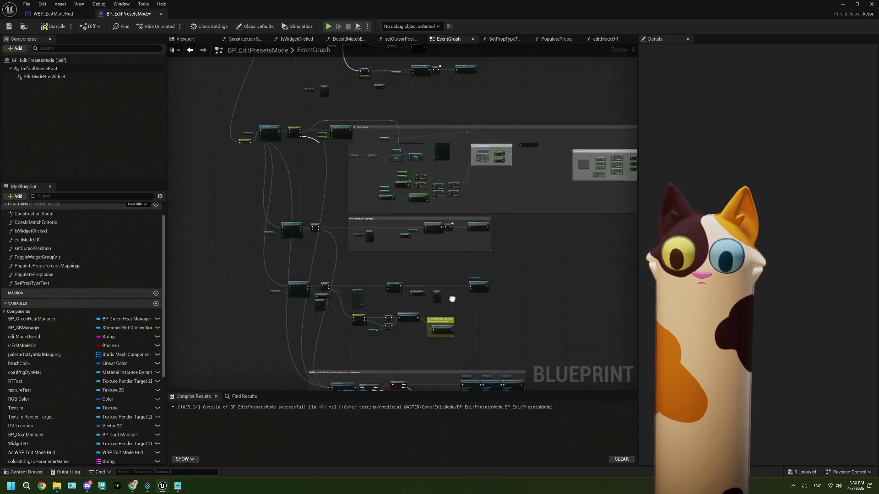
drag(290, 172, 570, 237)
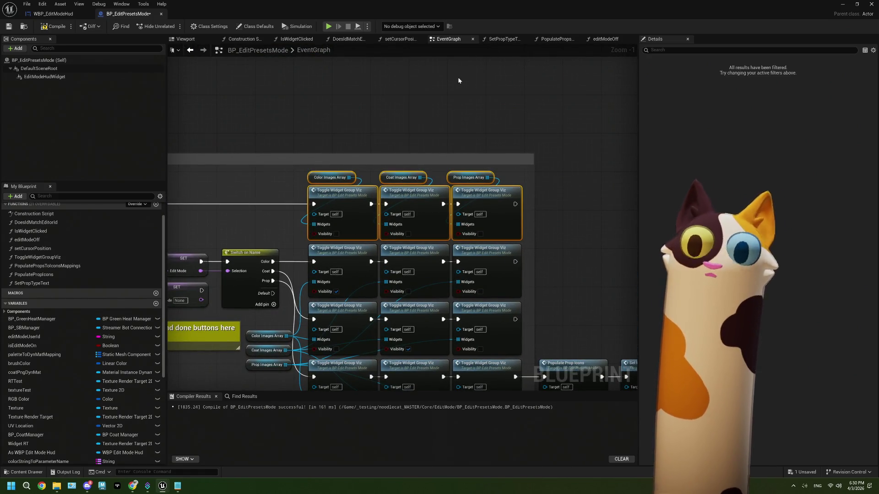
click(603, 40)
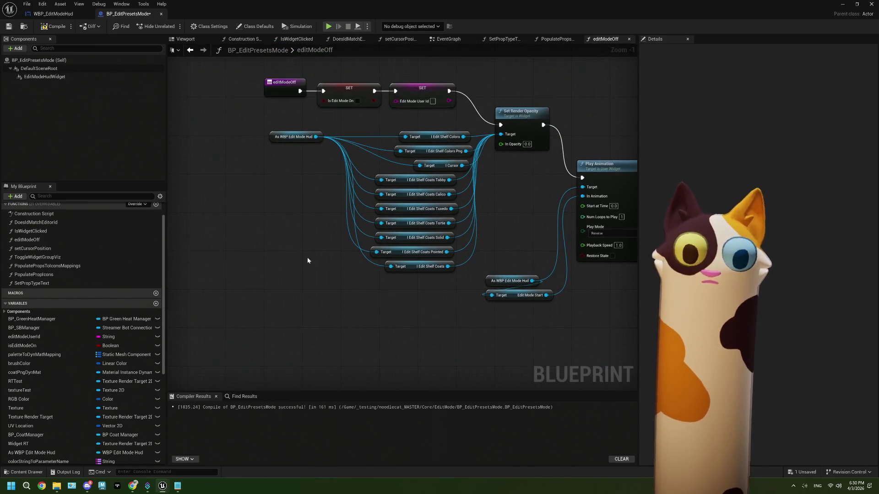
Paste the three toggle calls between SET and Play Animation, removing the Edit Shelf opacity nodes
key(ctrl+v)
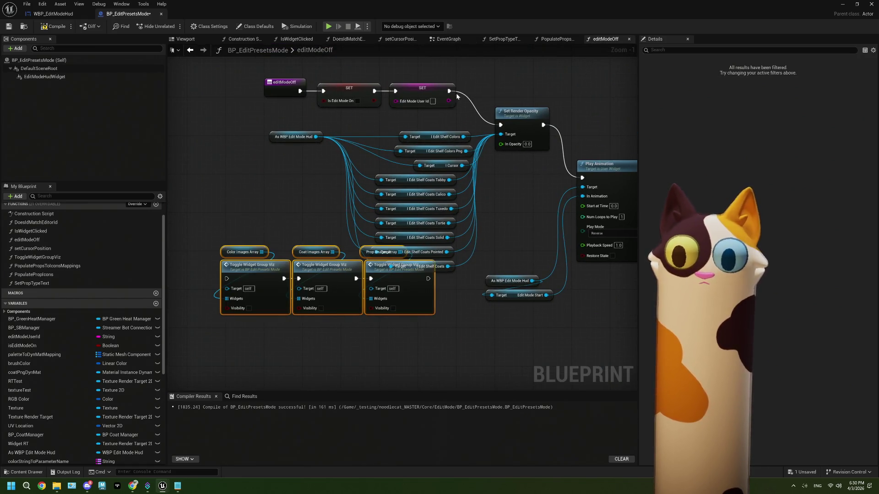
drag(450, 90, 227, 278)
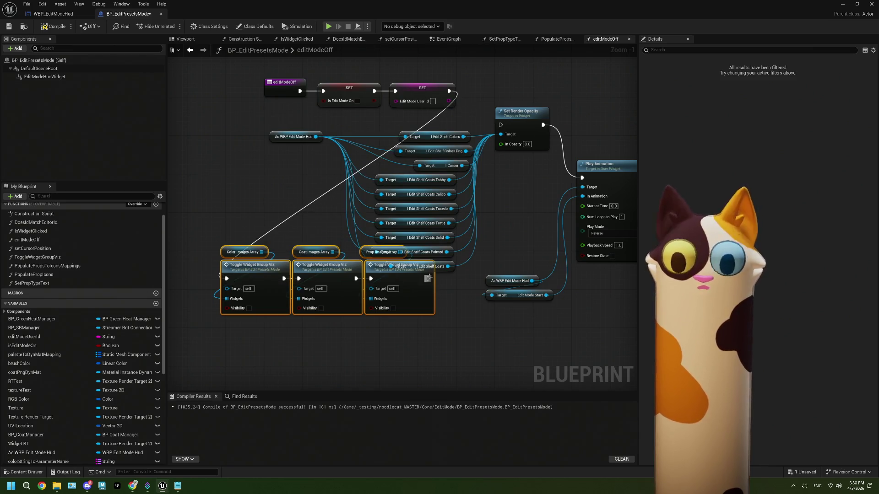
drag(466, 271, 441, 138)
key(Delete)
key(Delete)
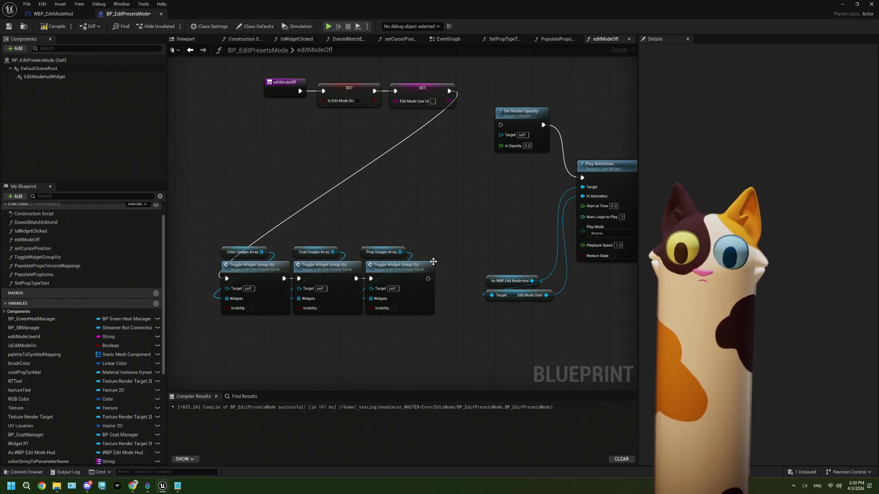
mouse_move(428, 279)
mouse_down()
mouse_move(579, 183)
mouse_move(486, 138)
mouse_move(582, 179)
mouse_up()
click(525, 115)
key(Delete)
Line up the toggles, entry and SET nodes beside Play Animation
drag(245, 239, 381, 336)
mouse_move(320, 272)
mouse_down()
mouse_move(402, 184)
mouse_move(440, 171)
mouse_up()
drag(291, 75, 471, 133)
drag(432, 110, 307, 197)
Tuck SBDo Action and BP SBManager in beside the toggles, then compile and save
scroll(413, 292, down, 3)
click(549, 206)
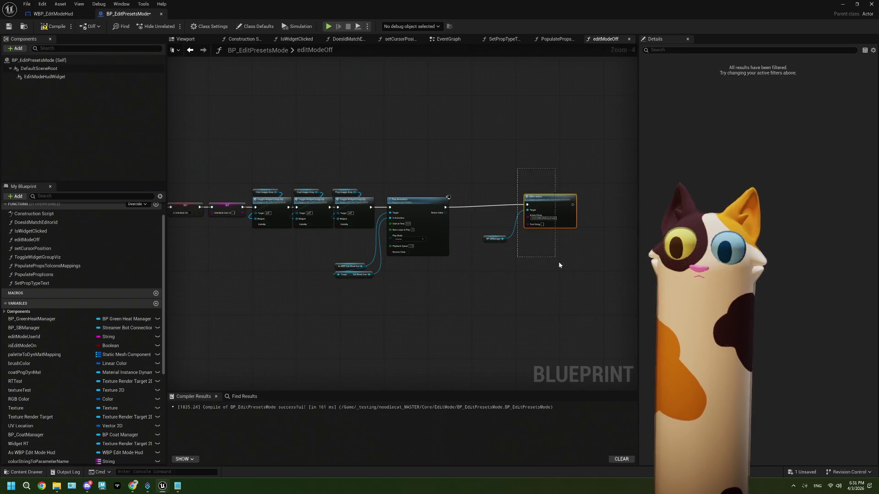
scroll(556, 242, up, 4)
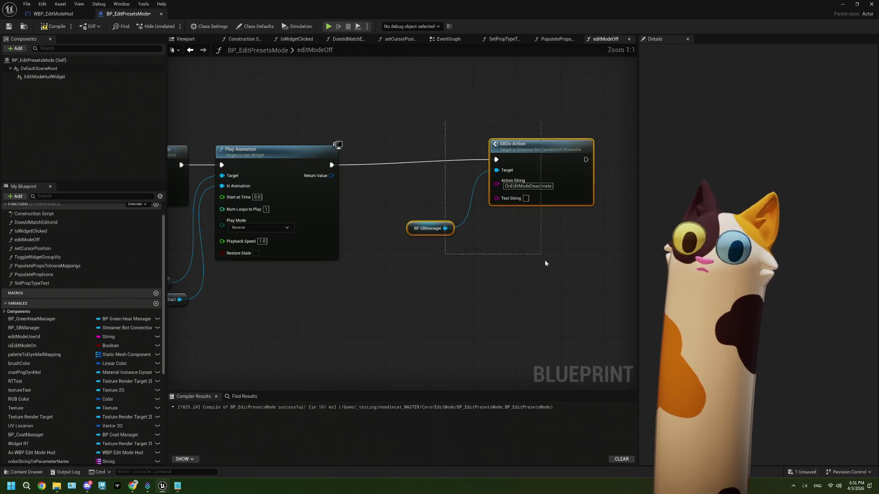
drag(545, 264, 545, 264)
drag(547, 166, 486, 171)
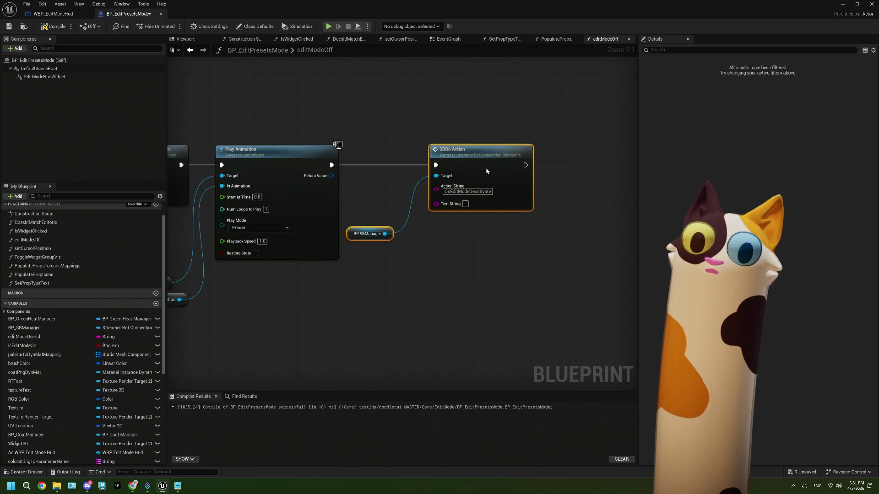
click(459, 241)
drag(395, 237, 400, 216)
drag(480, 141, 471, 140)
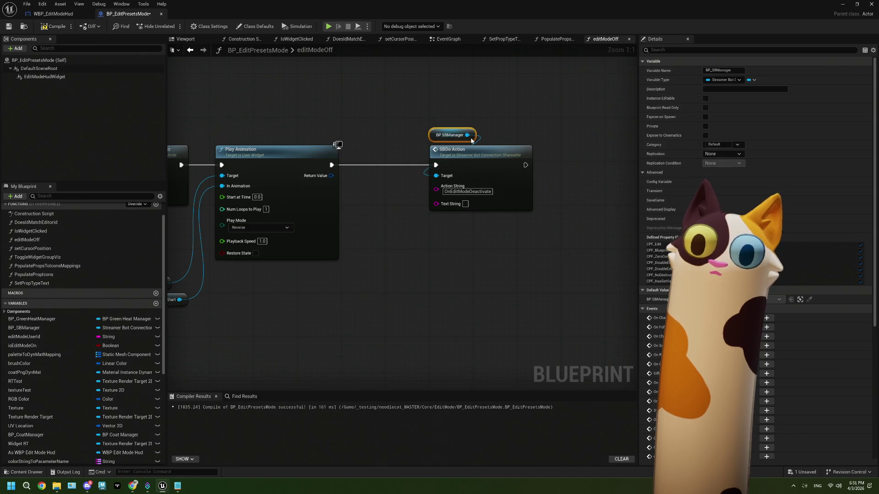
ctrl+click(497, 197)
drag(504, 173, 432, 177)
scroll(484, 252, down, 3)
click(54, 26)
click(8, 26)
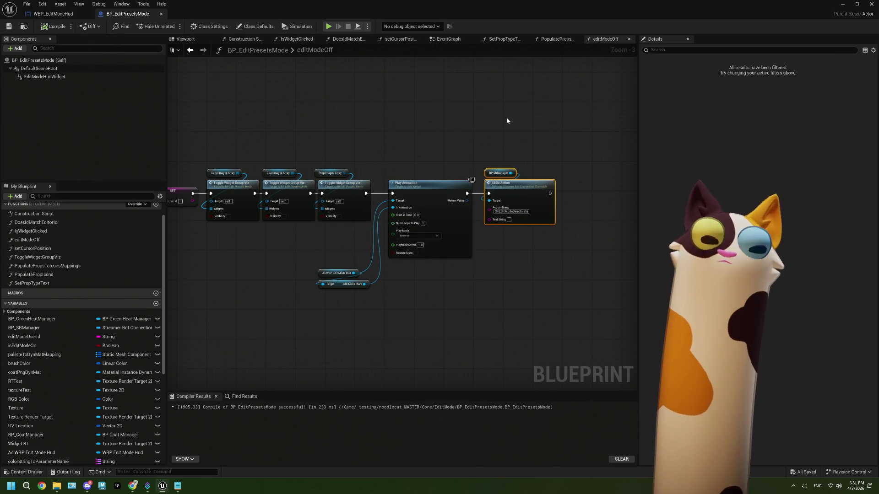
Close the editModeOff and PopulatePropsToIconsMappings graphs and return to the WBP_EditModeHud designer
click(629, 40)
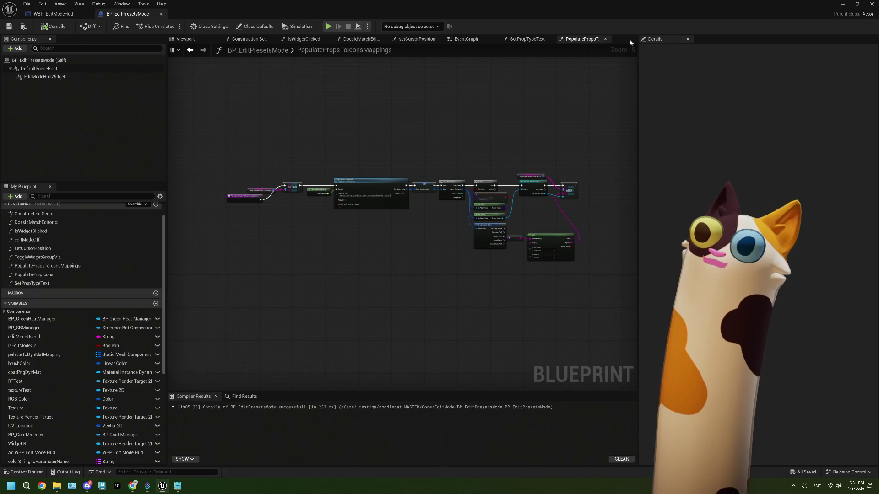
scroll(479, 193, down, 1)
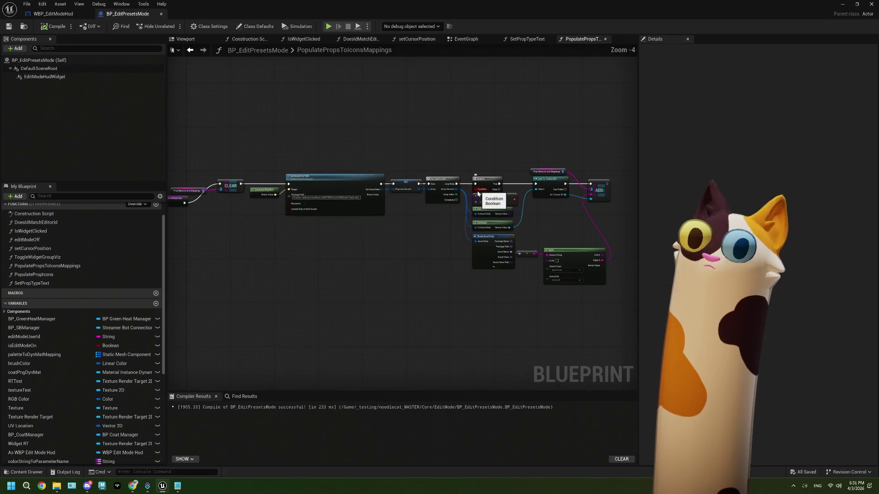
scroll(205, 209, up, 3)
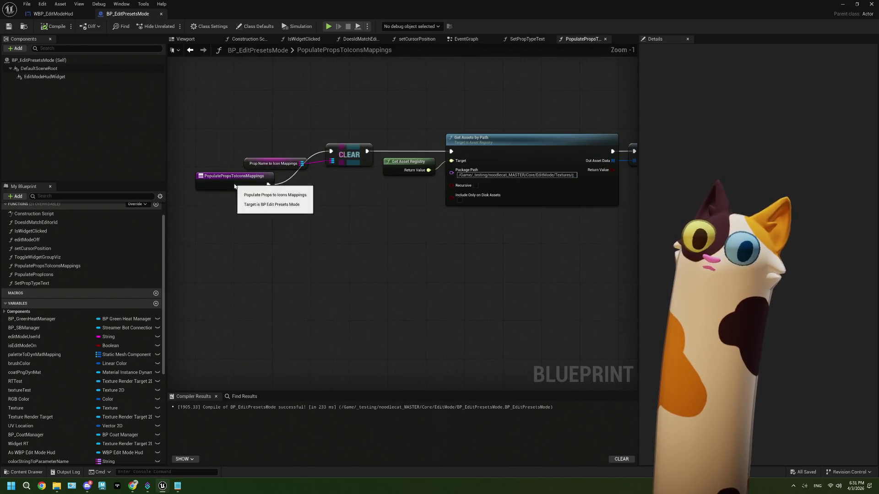
click(235, 152)
drag(228, 144, 203, 148)
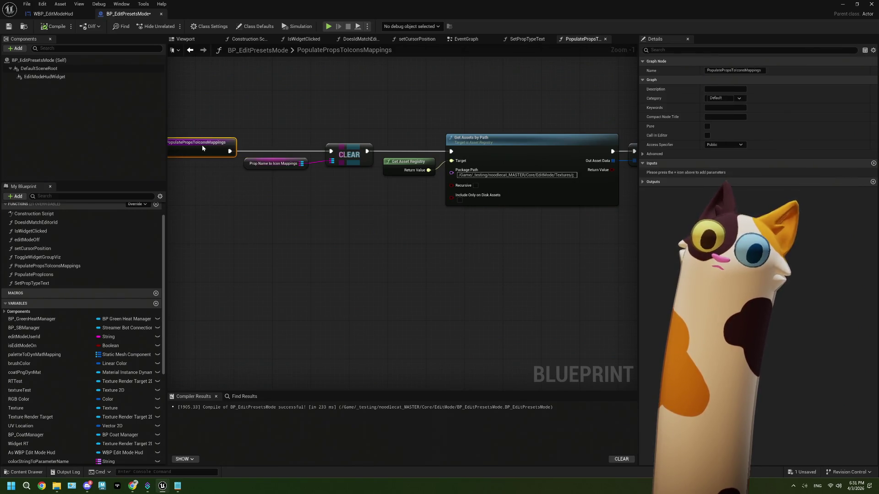
click(605, 40)
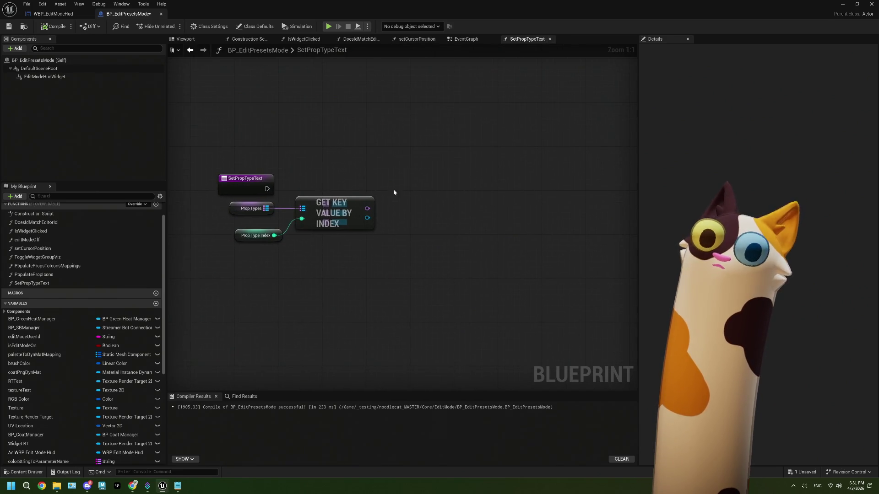
click(67, 15)
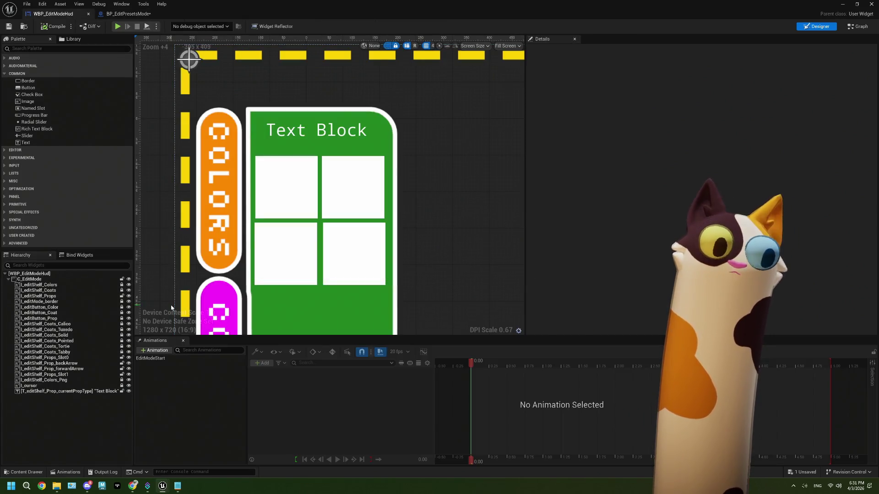
Delete the prop panel's Text Block after copying its widget name
click(72, 392)
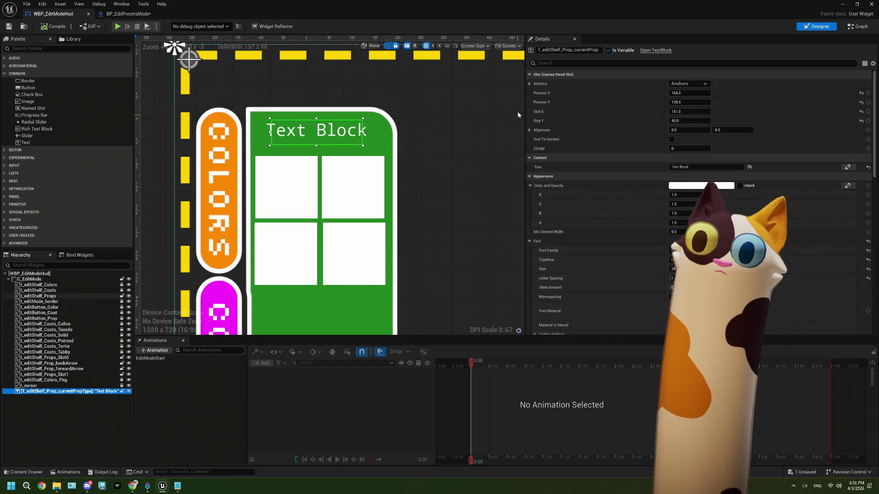
click(584, 50)
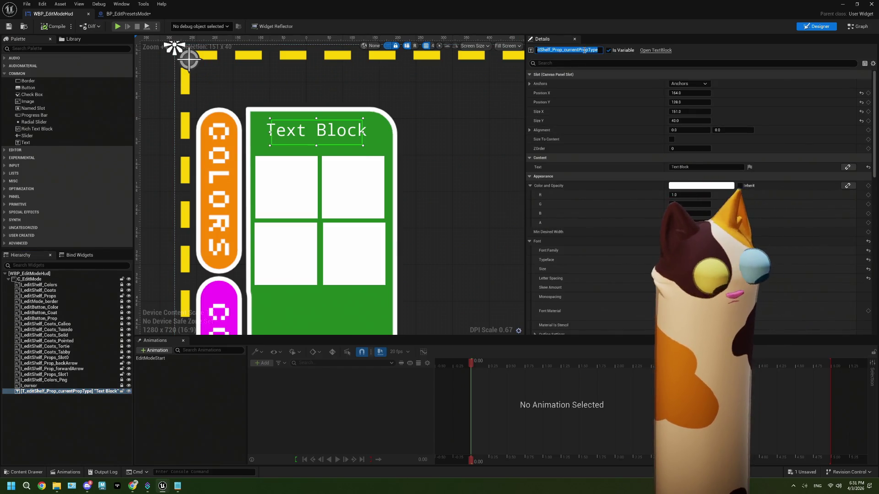
click(37, 392)
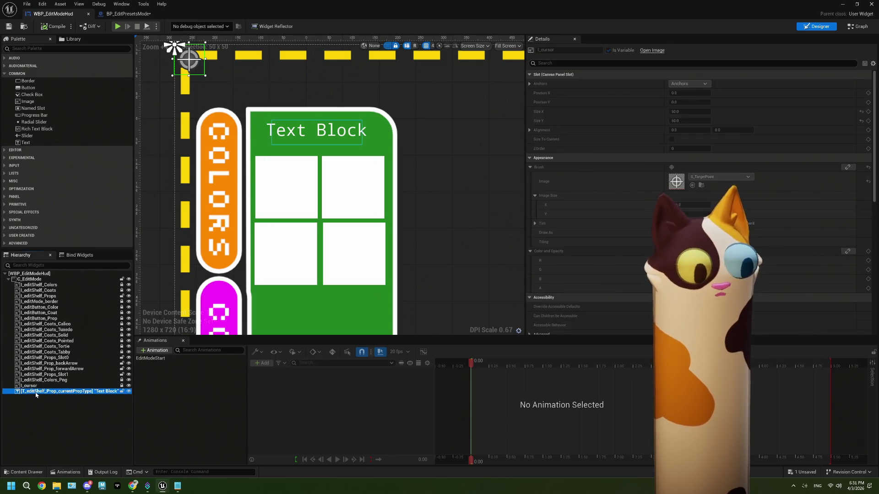
key(Delete)
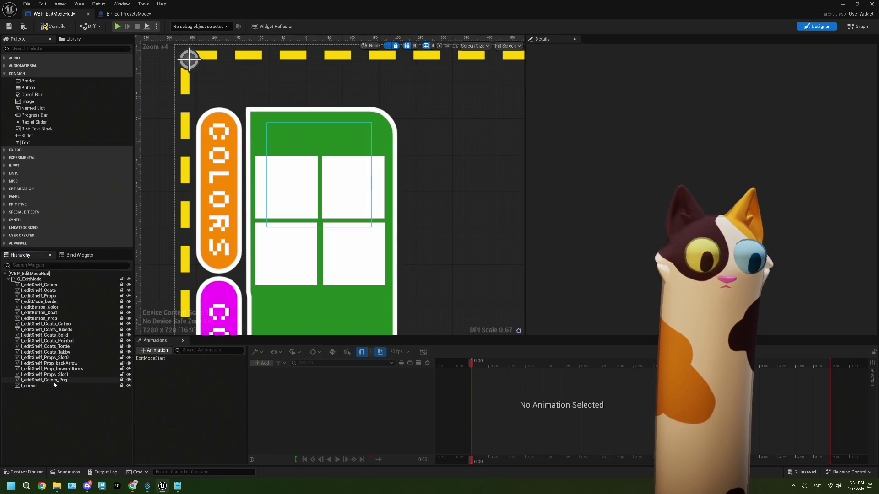
Duplicate I_editShelf_Colors_Png and rename the copy I_editShelf_Prop_currentPropType
click(54, 381)
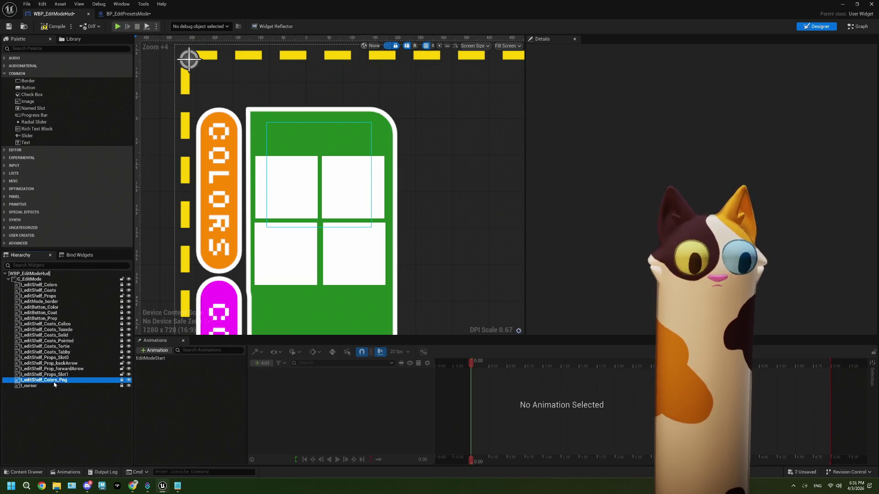
right_click(54, 380)
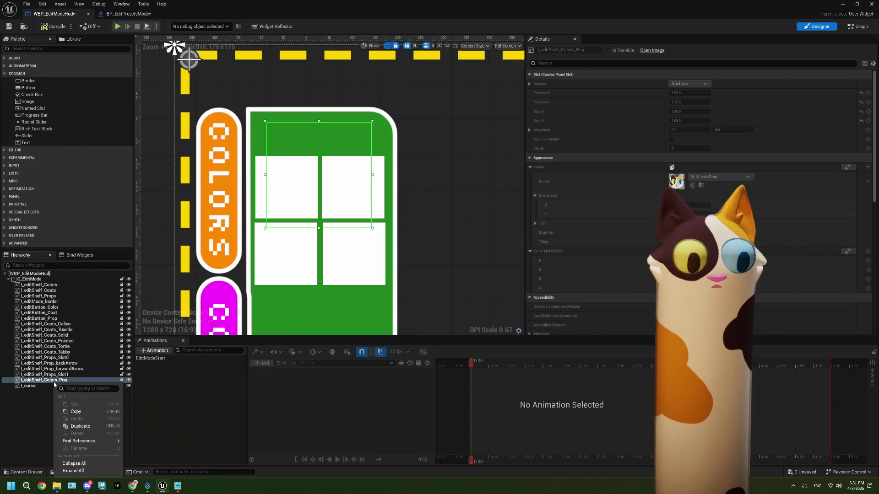
click(79, 429)
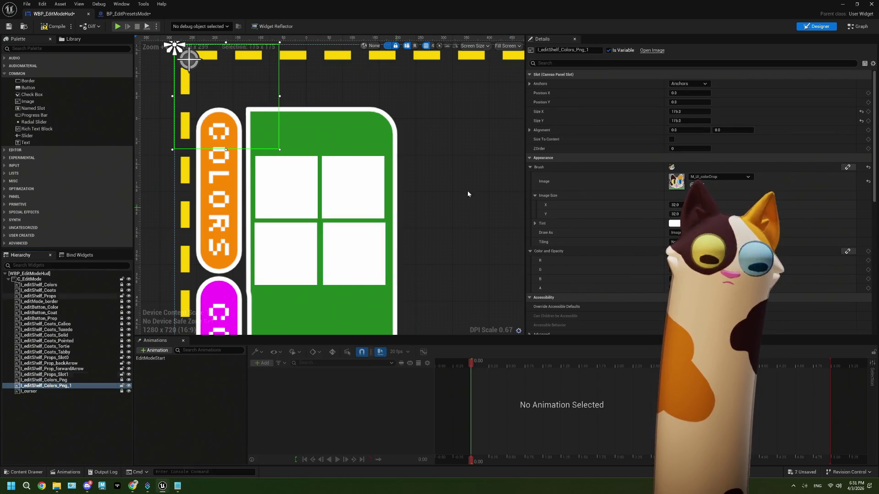
click(547, 50)
text(I_editShelf_Prop_currentPropType)
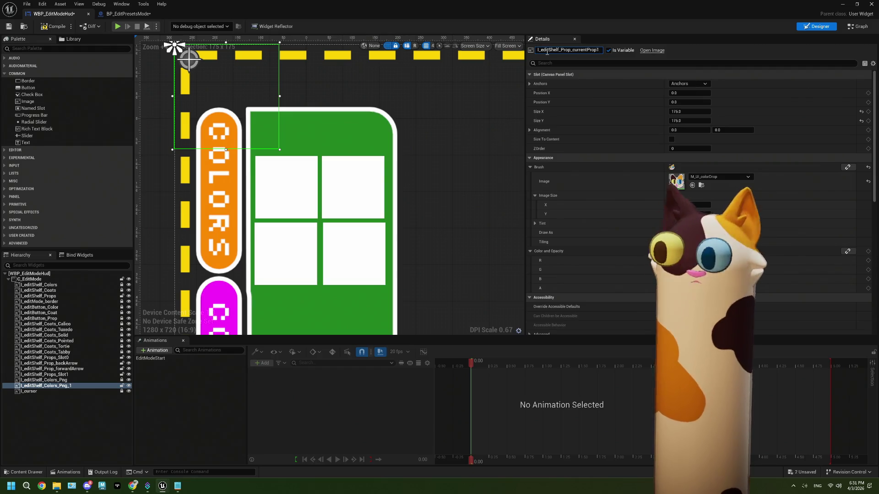
click(53, 409)
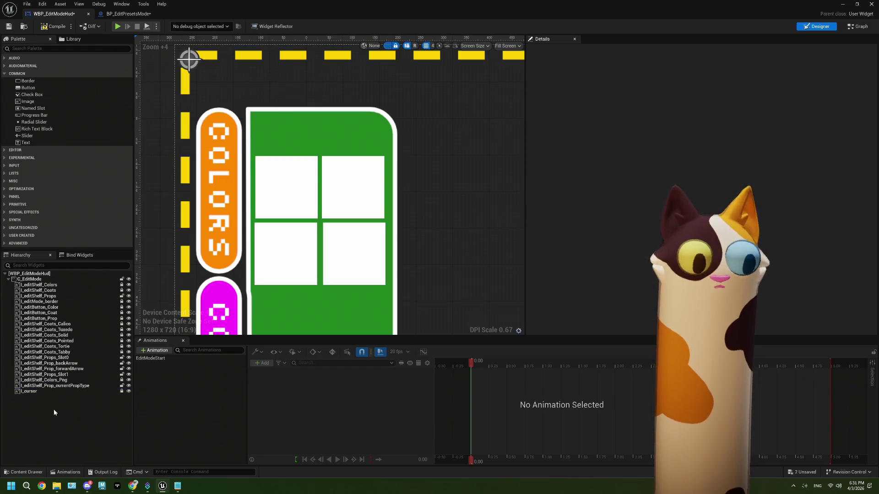
Select the I_editShelf_Prop_currentPropType image widget, briefly checking the I_editShelf_Props background
click(64, 387)
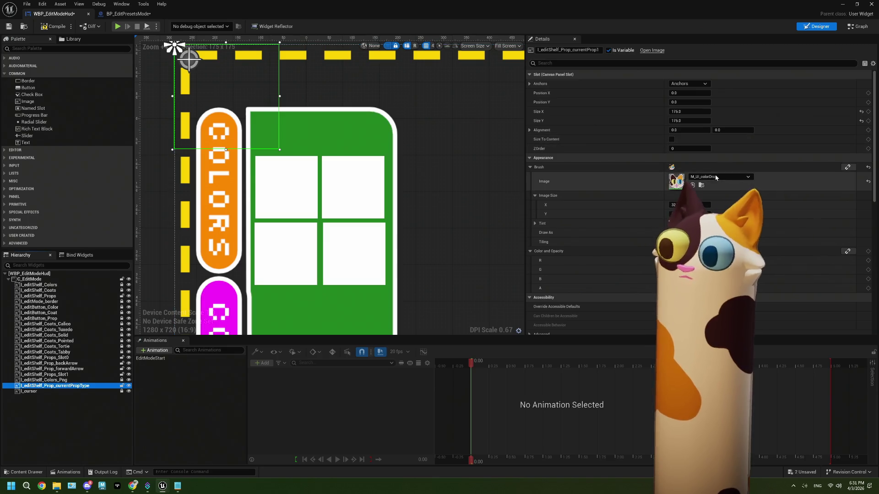
scroll(644, 238, down, 10)
scroll(646, 238, up, 6)
scroll(673, 188, up, 3)
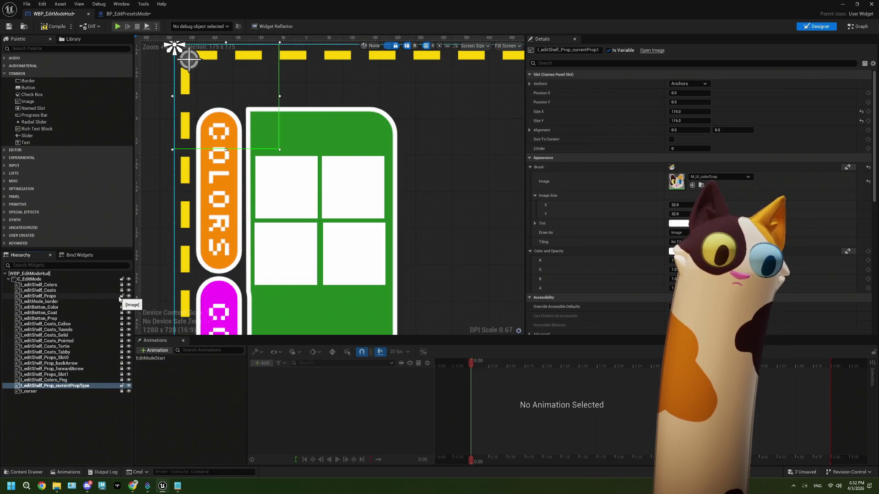
click(253, 129)
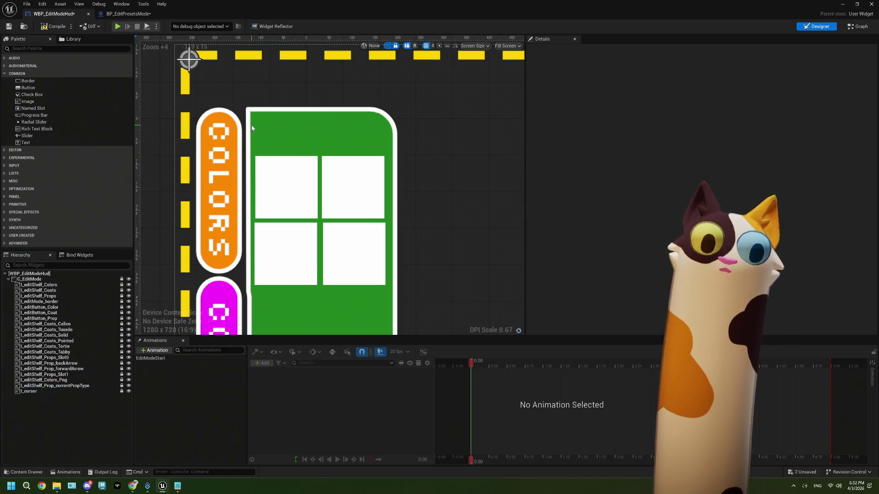
click(252, 128)
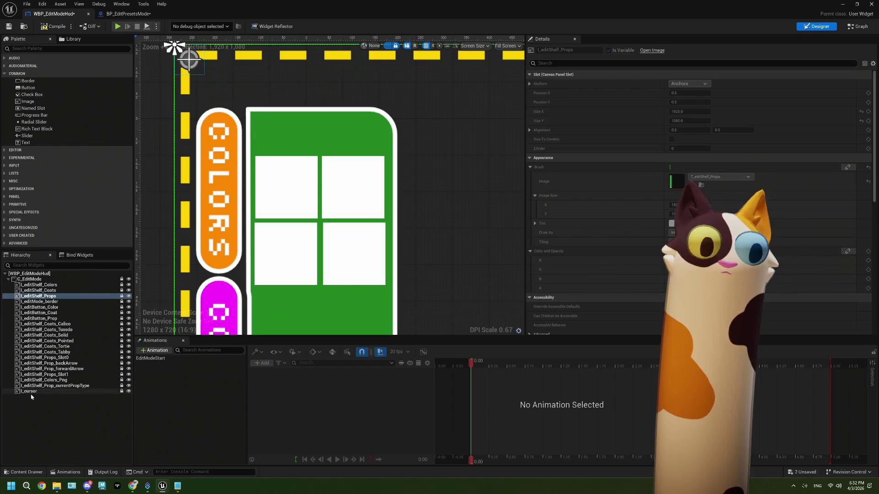
click(347, 186)
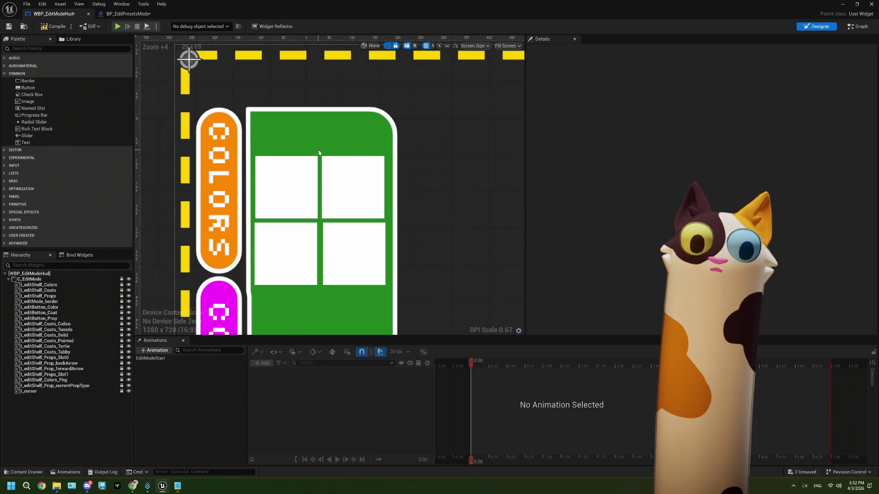
click(58, 387)
scroll(614, 229, down, 10)
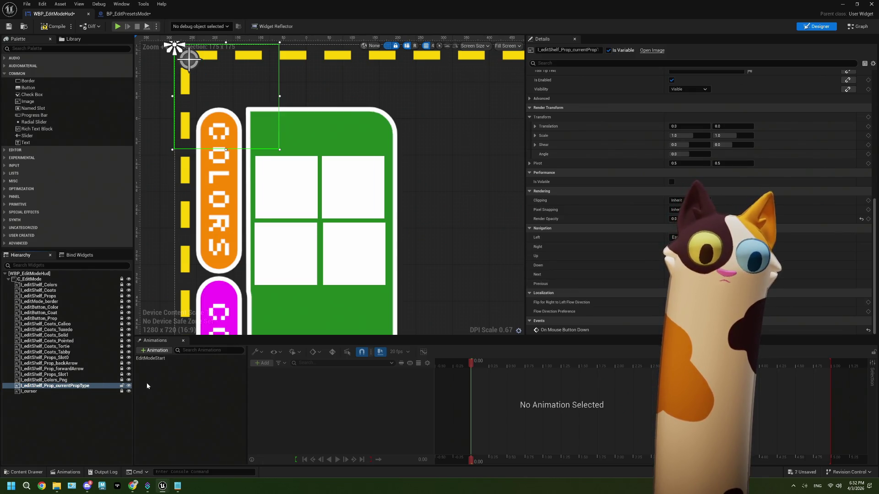
click(298, 161)
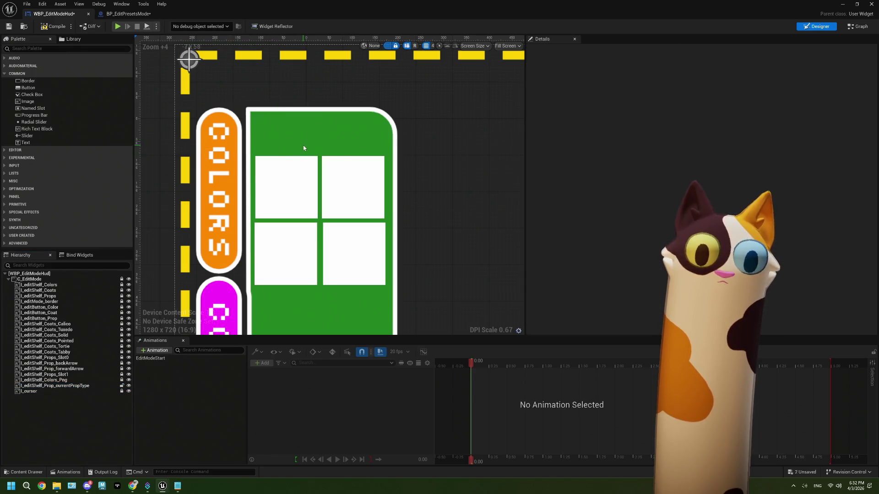
click(69, 386)
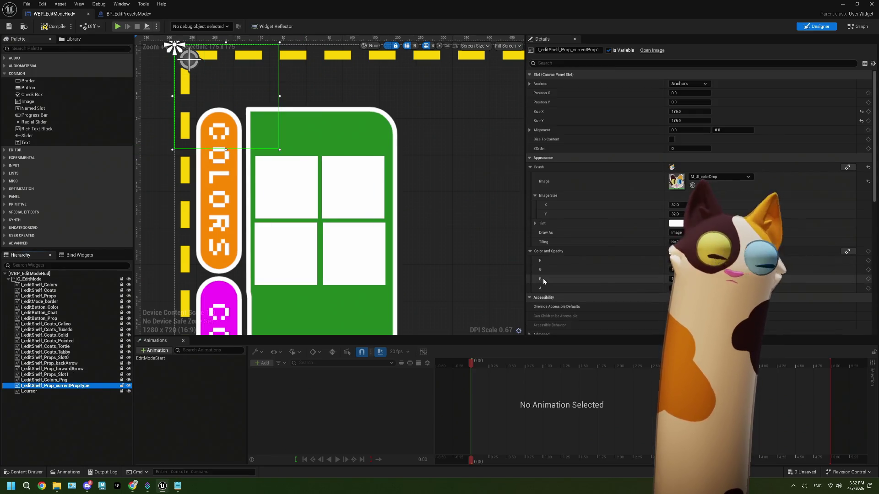
Set the image's Render Opacity to 1 and drag the cat face onto the green prop panel
scroll(542, 278, down, 10)
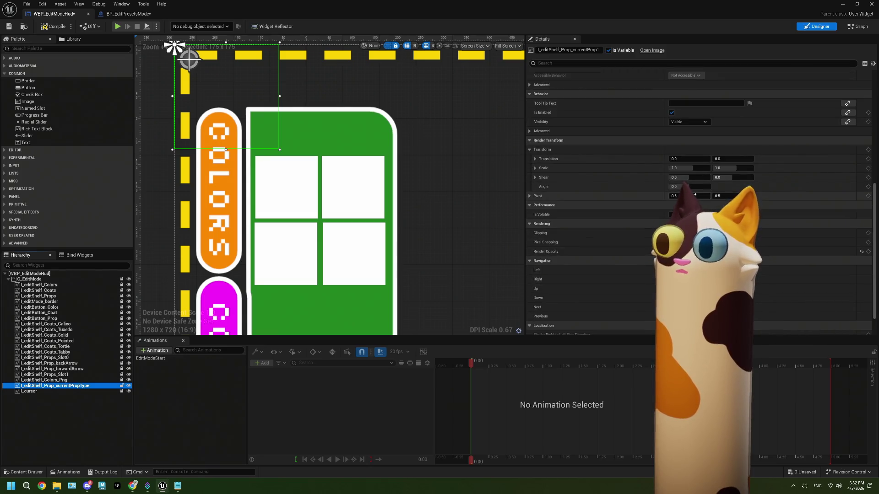
scroll(695, 194, down, 2)
click(675, 219)
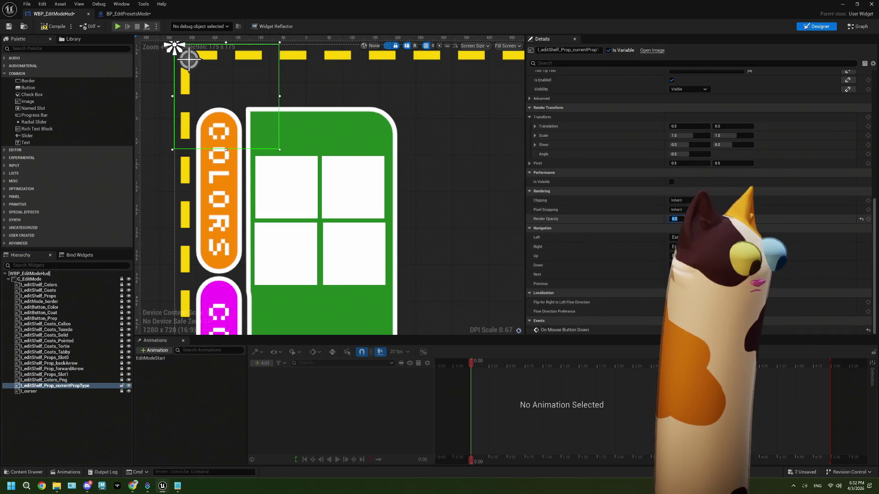
text(1)
key(Return)
mouse_move(241, 102)
mouse_down()
mouse_move(295, 144)
mouse_move(327, 158)
mouse_move(330, 150)
mouse_move(330, 178)
mouse_up()
scroll(542, 216, up, 6)
Nudge the cat image slightly left and down and size it 205 by 80
scroll(543, 216, up, 5)
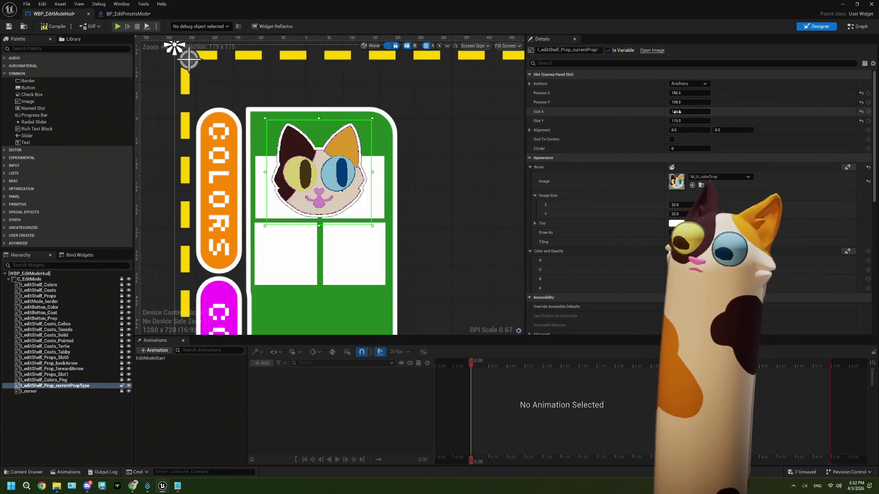
mouse_move(320, 171)
mouse_down()
mouse_move(332, 165)
mouse_move(311, 175)
mouse_up()
mouse_move(682, 111)
mouse_down()
mouse_move(699, 111)
mouse_move(662, 121)
mouse_up()
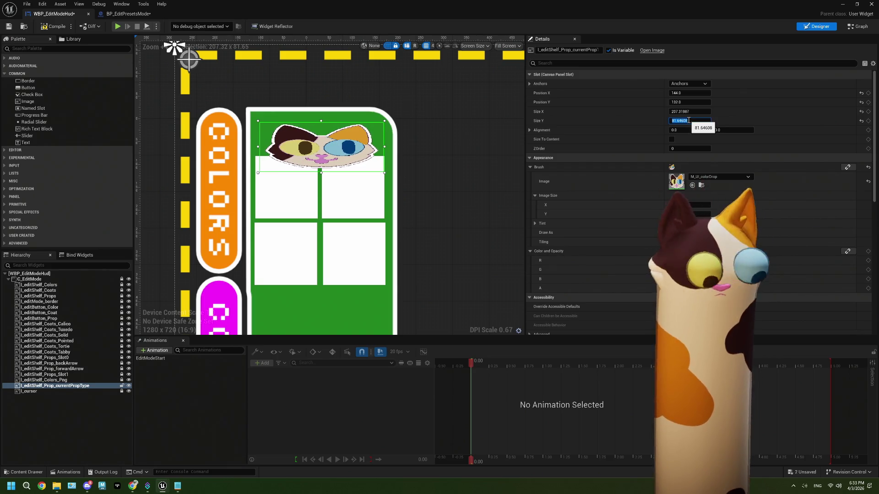
click(689, 112)
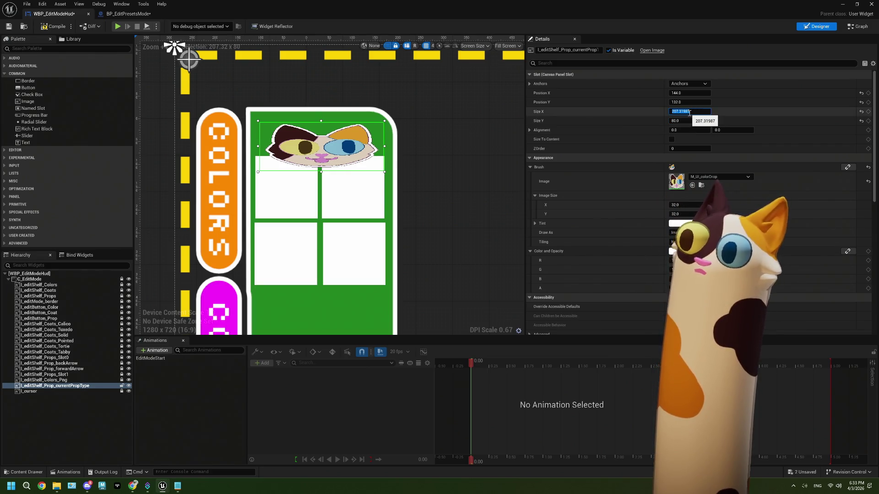
text(205)
key(Tab)
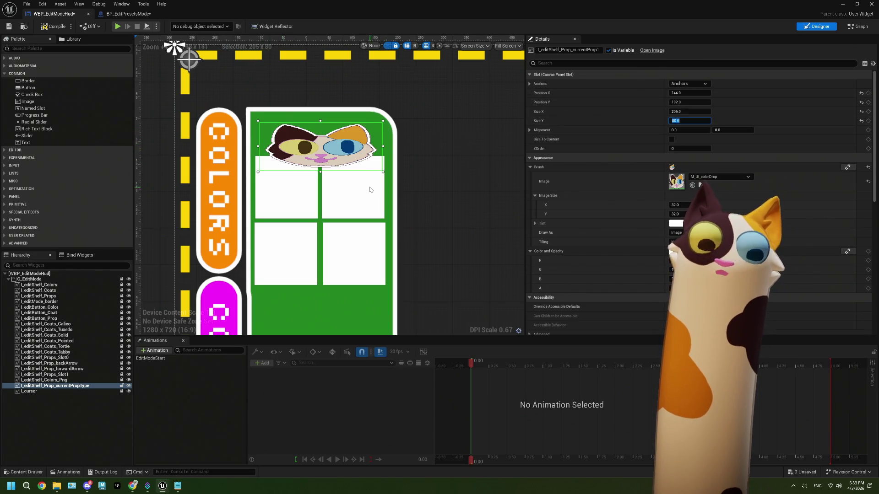
Check the layout, save WBP_EditModeHud and minimize the widget blueprint window
click(334, 190)
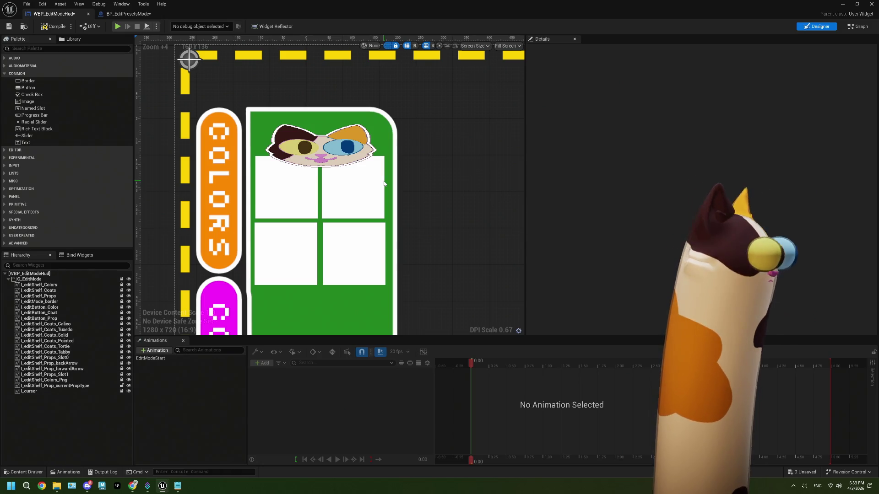
click(340, 159)
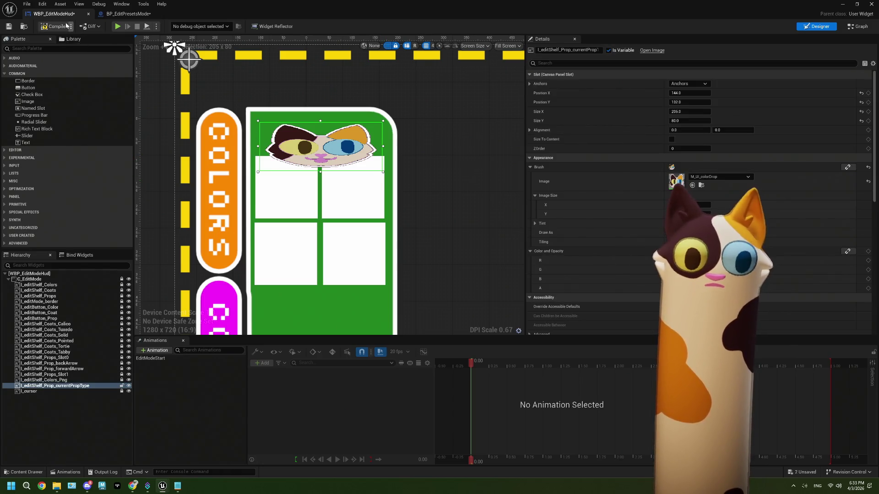
click(9, 26)
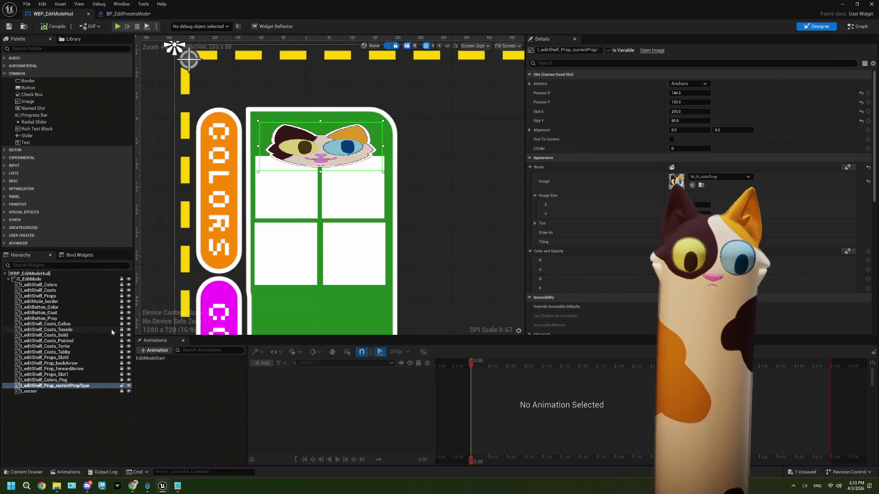
click(841, 5)
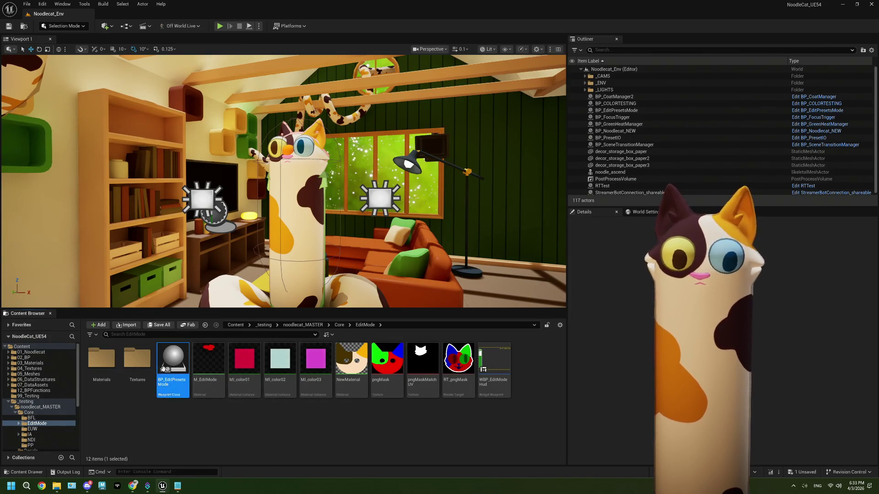
In BP_EditPresetsMode, add As WBP Edit Mode Hud and current prop type getters above SetPropTypeText
double_click(163, 369)
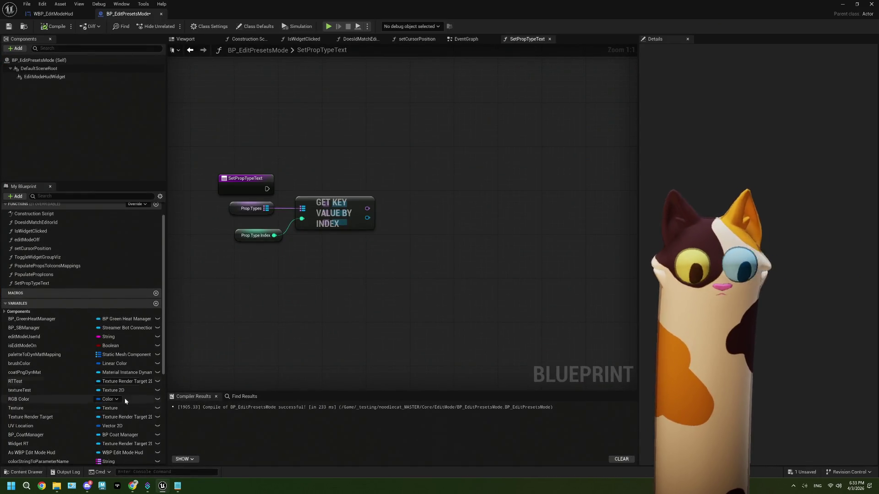
scroll(62, 436, down, 1)
click(60, 440)
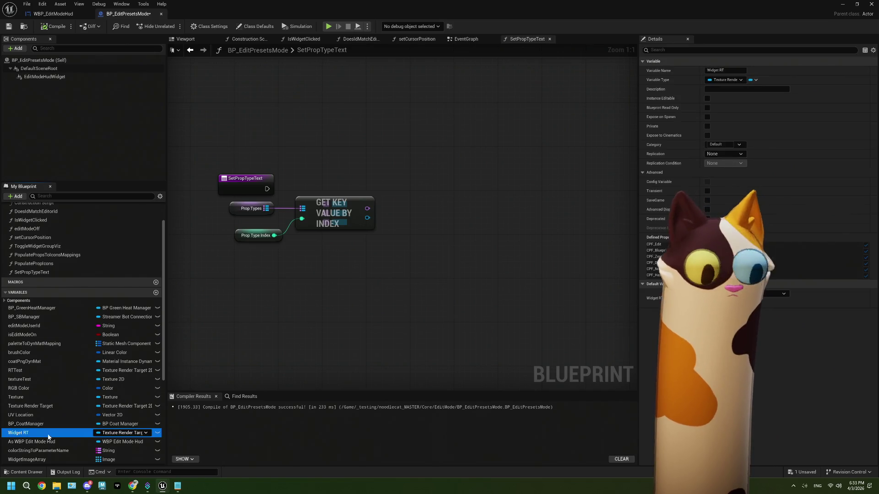
mouse_move(37, 441)
mouse_down()
mouse_move(52, 446)
mouse_move(274, 300)
mouse_move(342, 305)
mouse_move(360, 292)
mouse_up()
click(297, 310)
text(curren)
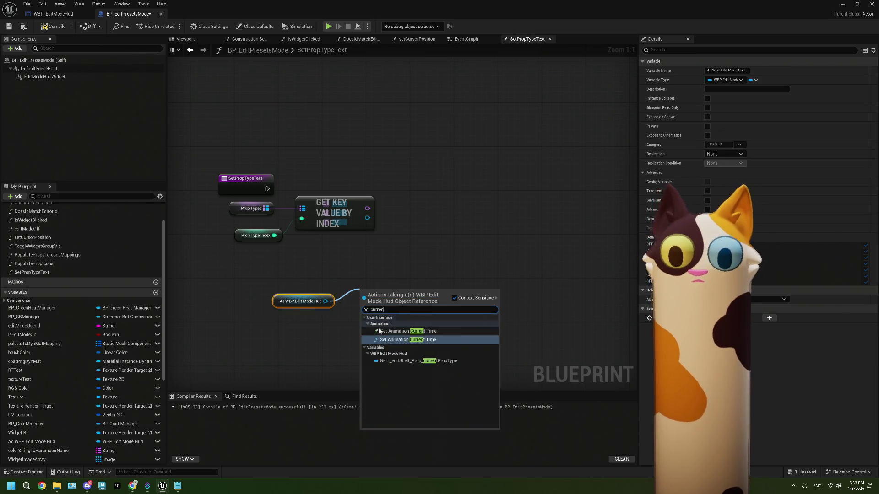
click(412, 361)
mouse_move(405, 293)
mouse_down()
mouse_move(369, 153)
mouse_move(358, 146)
mouse_move(325, 160)
mouse_move(372, 168)
mouse_up()
click(346, 178)
click(335, 150)
Add Set Brush from Texture fed by the looked-up texture after SetPropTypeText, then compile and save
text(set brush)
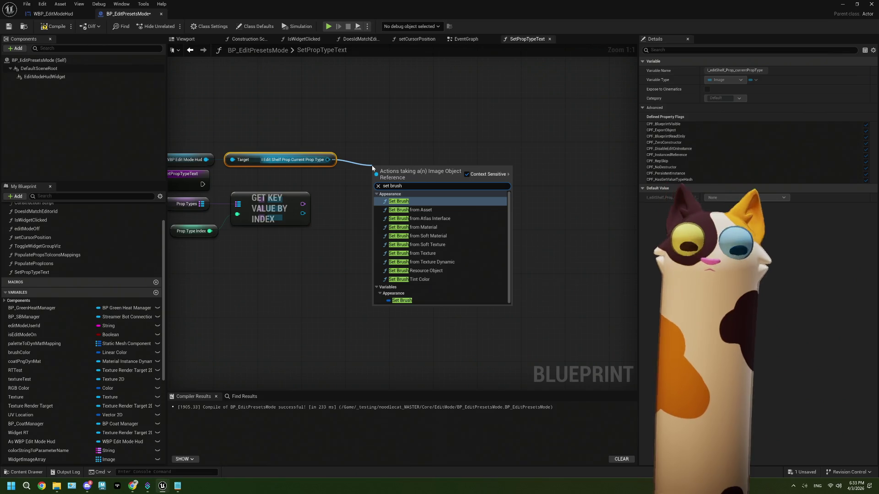
click(422, 253)
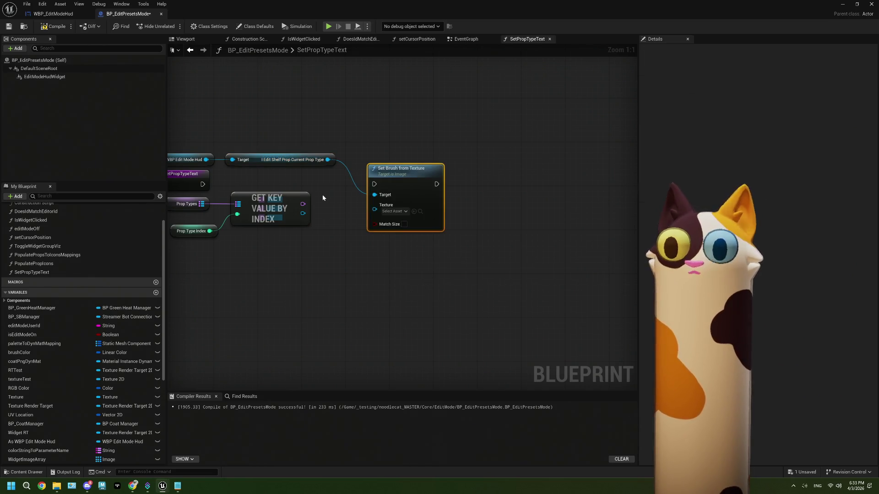
drag(327, 209, 400, 200)
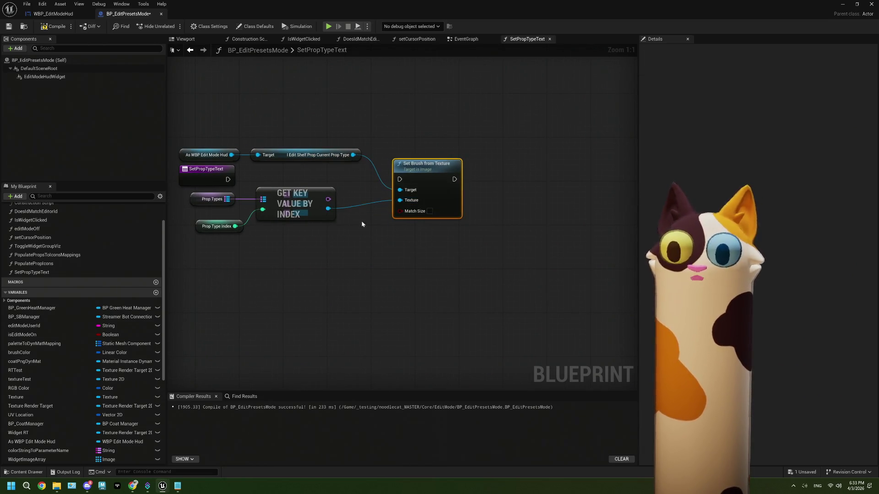
mouse_move(232, 179)
mouse_down()
mouse_move(424, 174)
mouse_move(416, 173)
mouse_up()
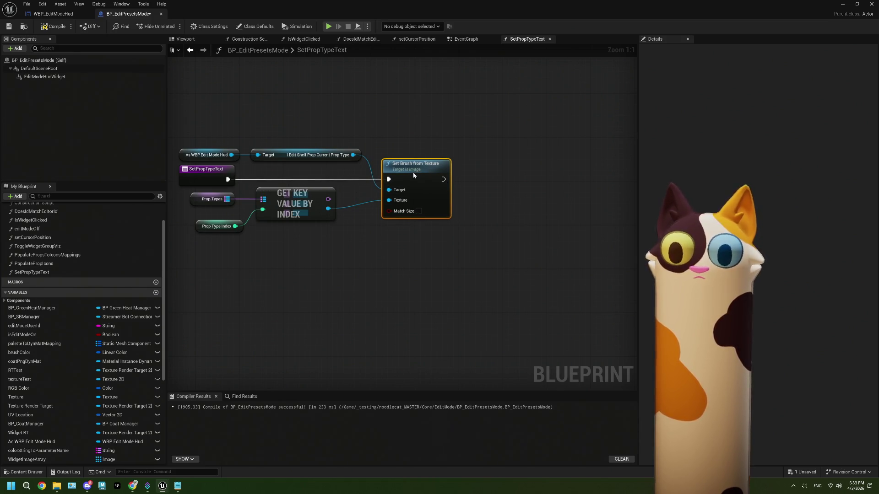
click(54, 26)
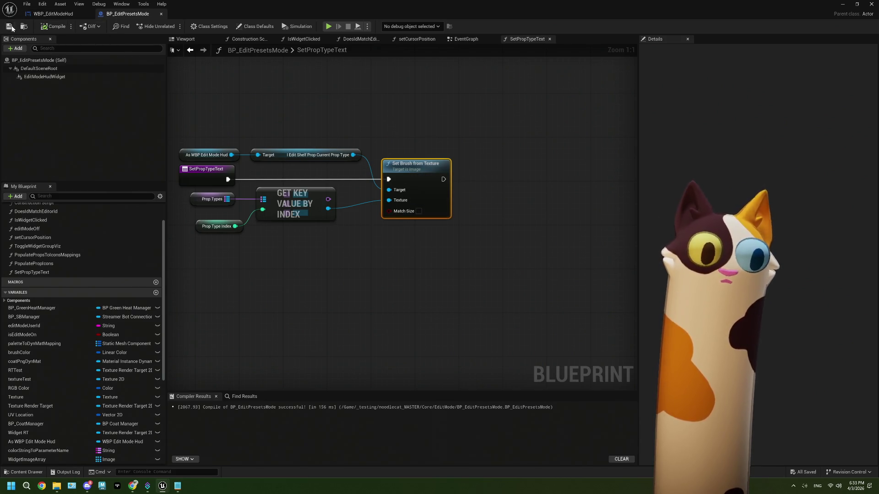
drag(396, 248, 442, 240)
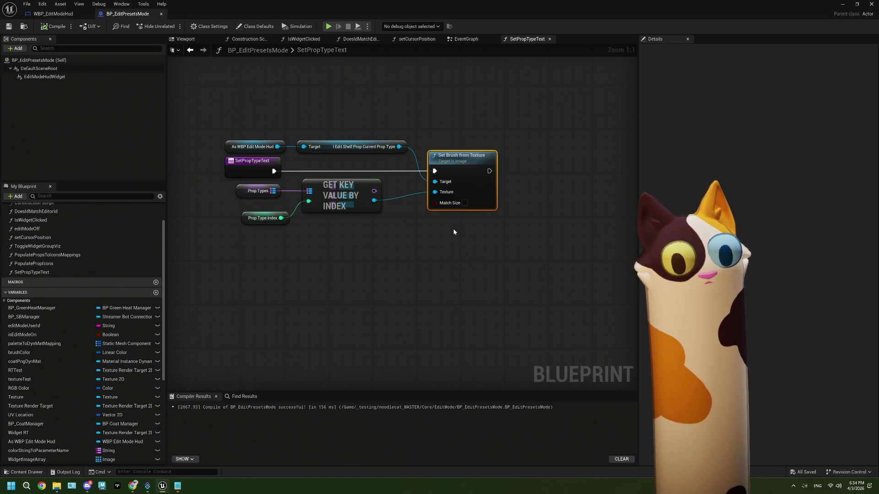
click(244, 184)
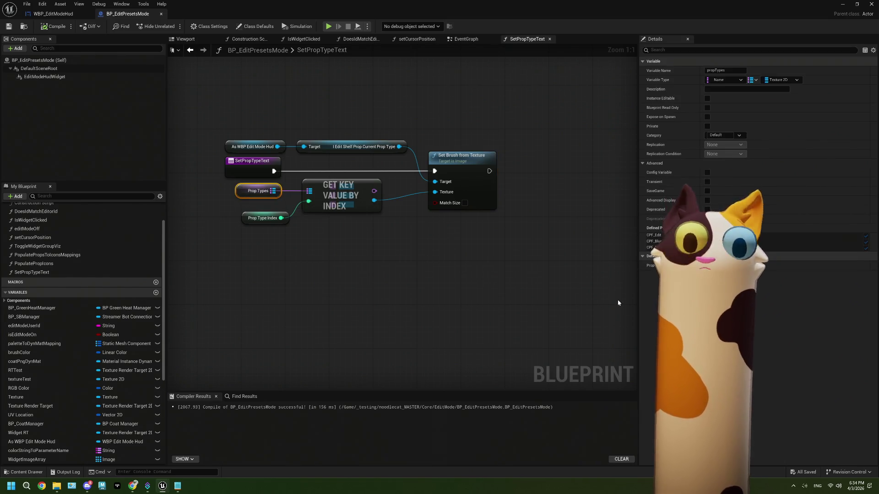
Add two default elements to the Prop Types map and restore the Blueprint editor to a floating window
click(759, 265)
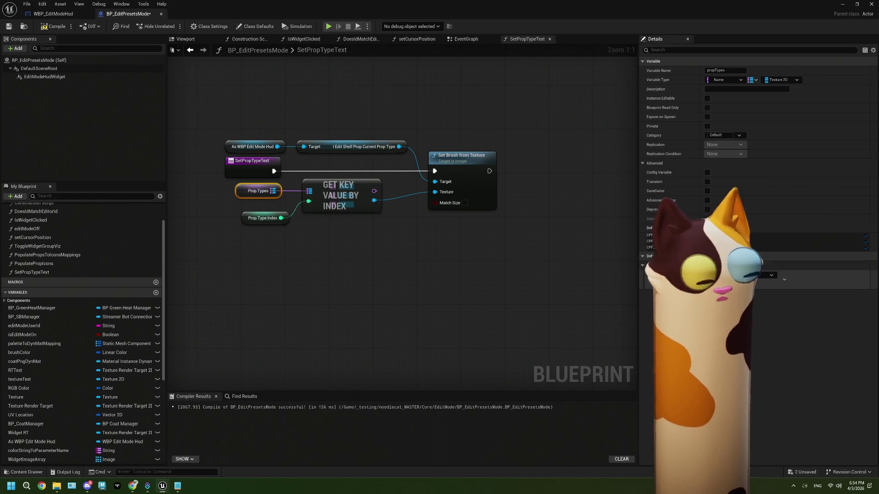
click(752, 265)
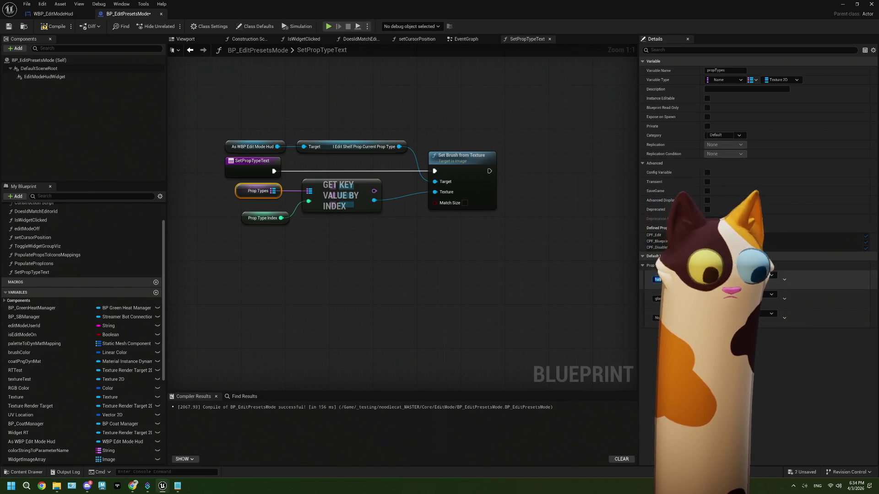
key(super+Down)
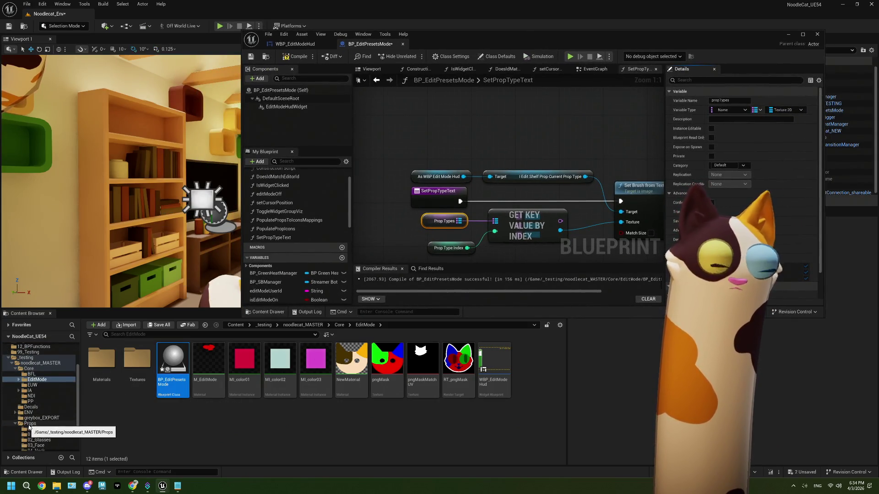
Name the first four Prop Types keys body, hat, glasses and face
scroll(29, 427, down, 3)
mouse_move(432, 44)
mouse_down()
mouse_move(275, 196)
mouse_move(268, 148)
mouse_up()
scroll(567, 329, down, 3)
click(526, 355)
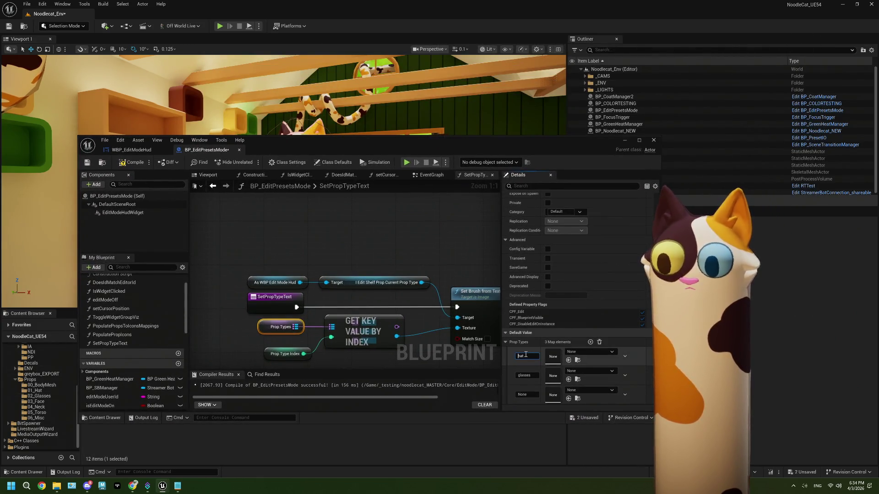
text(bod)
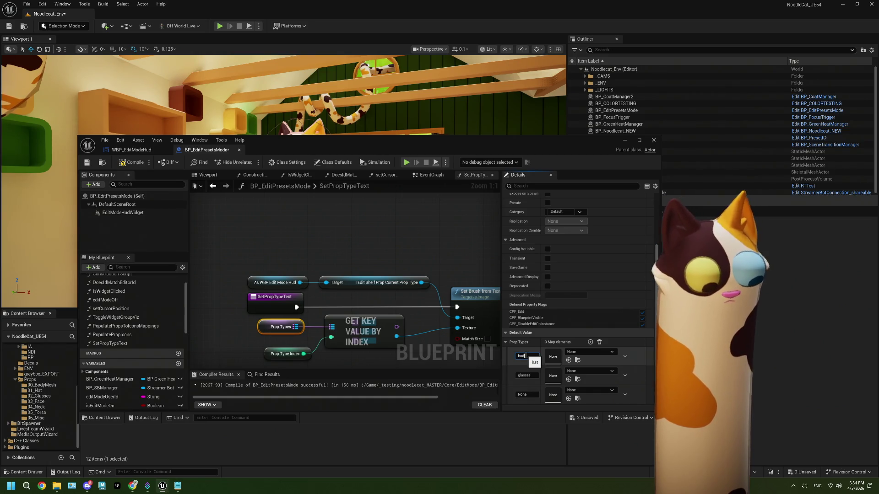
text(y)
click(523, 375)
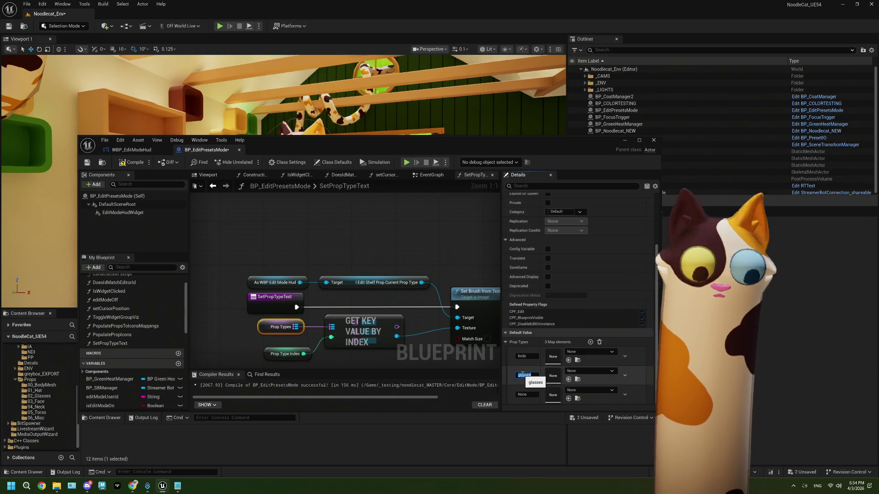
text(ha)
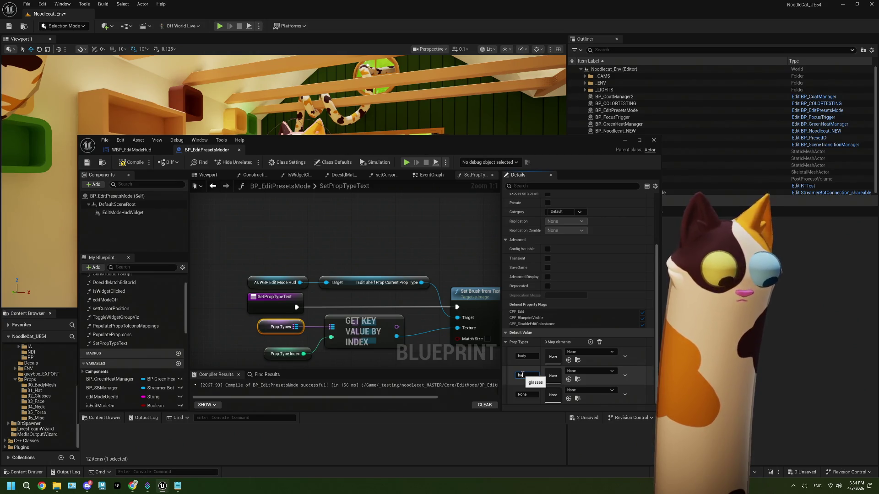
text(t)
click(528, 395)
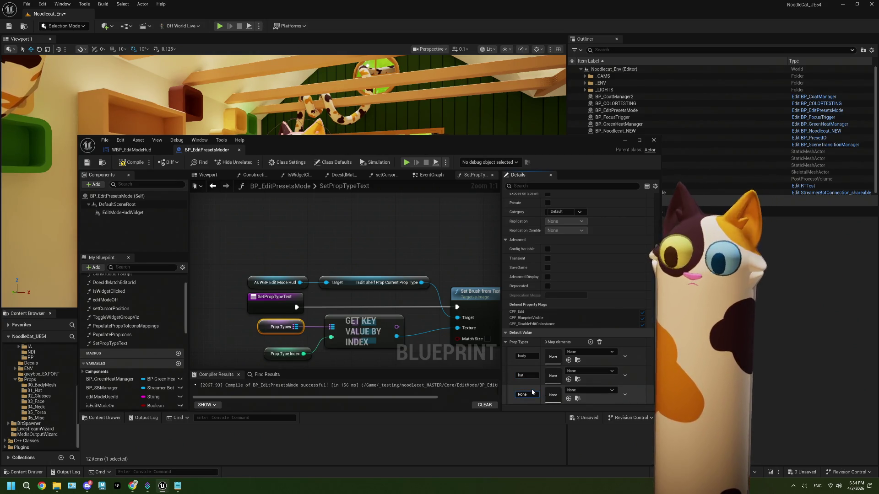
double_click(526, 394)
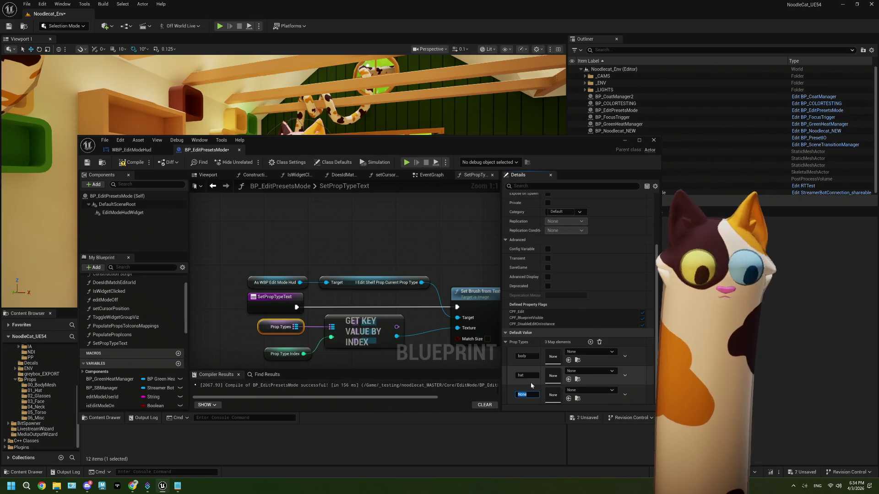
text(glasses)
key(Return)
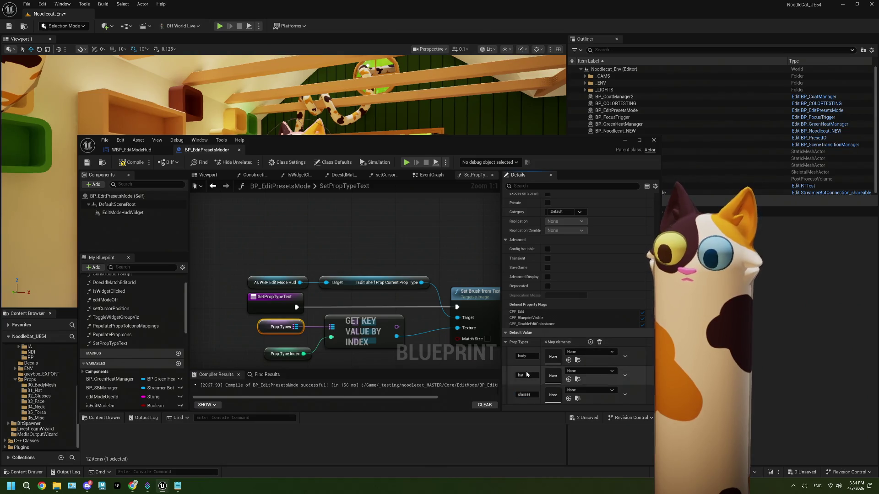
scroll(527, 374, down, 1)
click(529, 394)
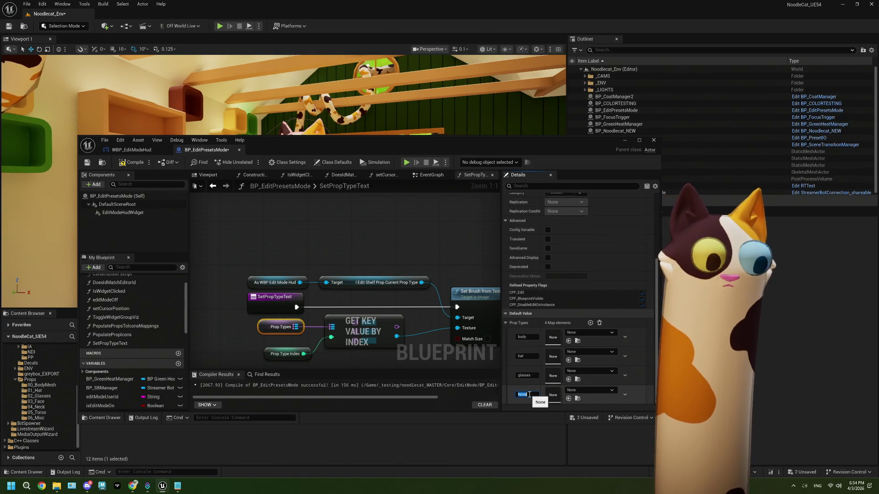
text(face)
key(Return)
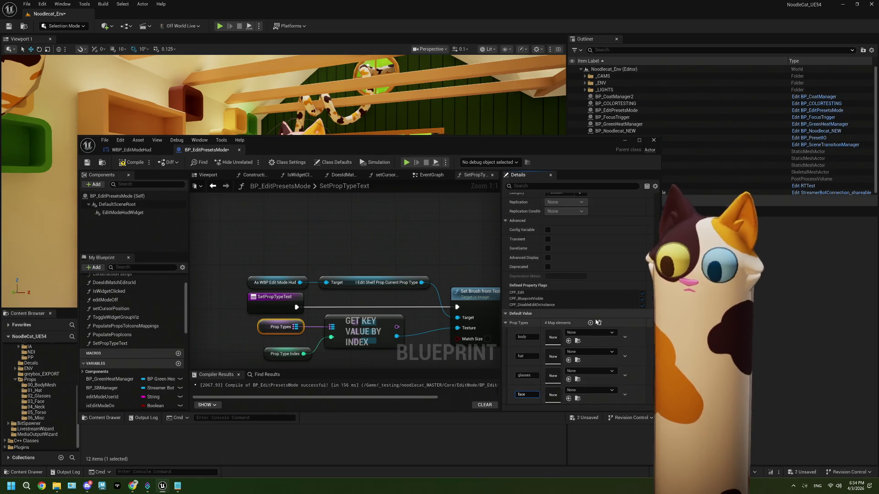
Add further entries and name the keys neck, torso and misc
scroll(529, 394, down, 1)
click(526, 395)
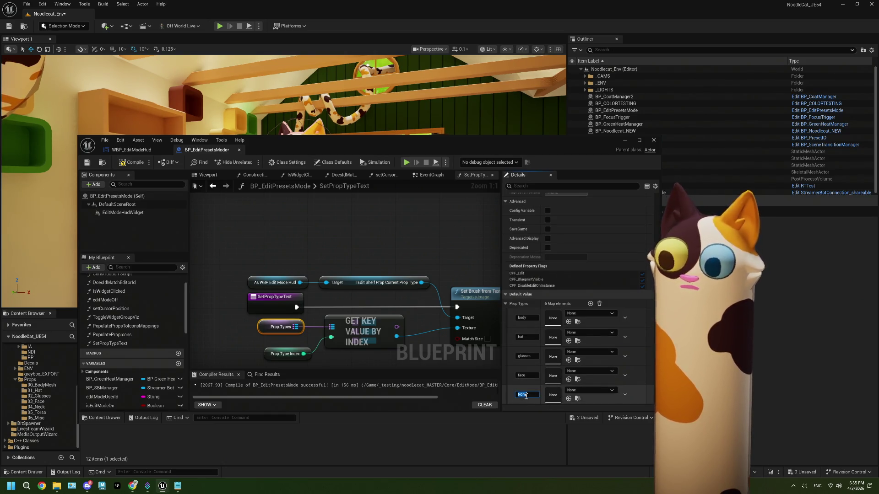
text(neck)
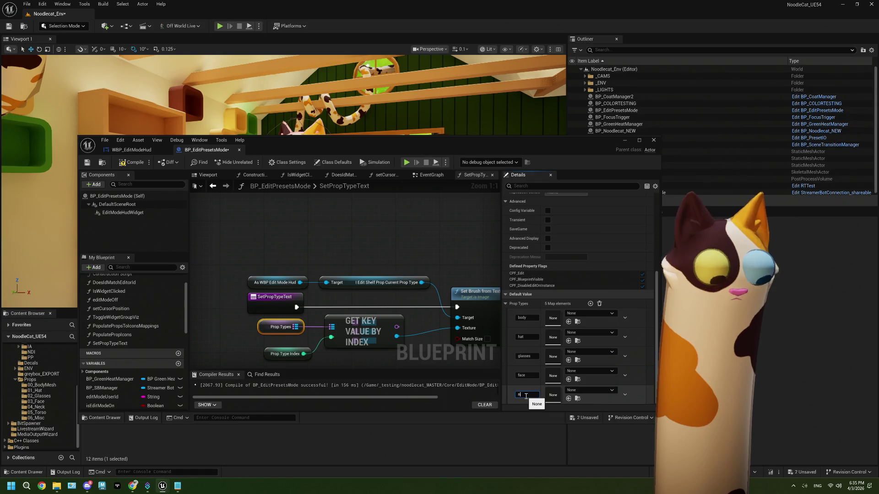
click(590, 304)
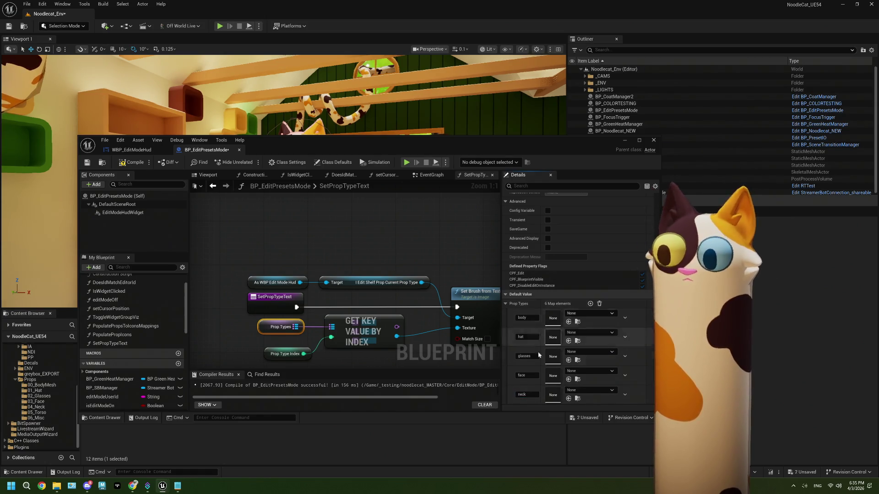
scroll(559, 348, down, 1)
click(527, 394)
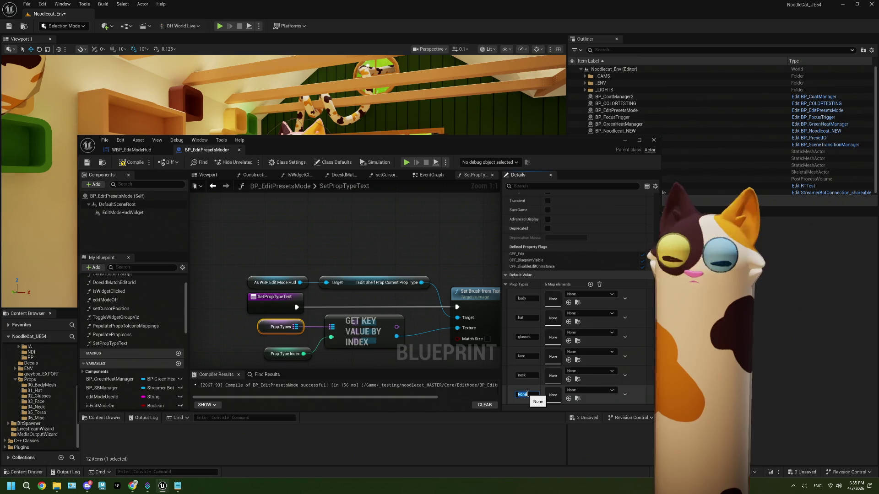
text(orso)
click(590, 285)
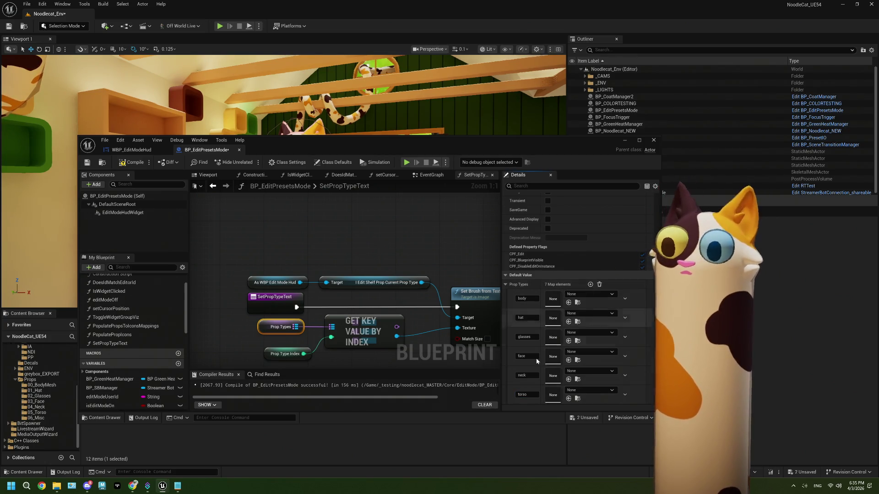
scroll(533, 376, down, 1)
click(525, 395)
text(misc)
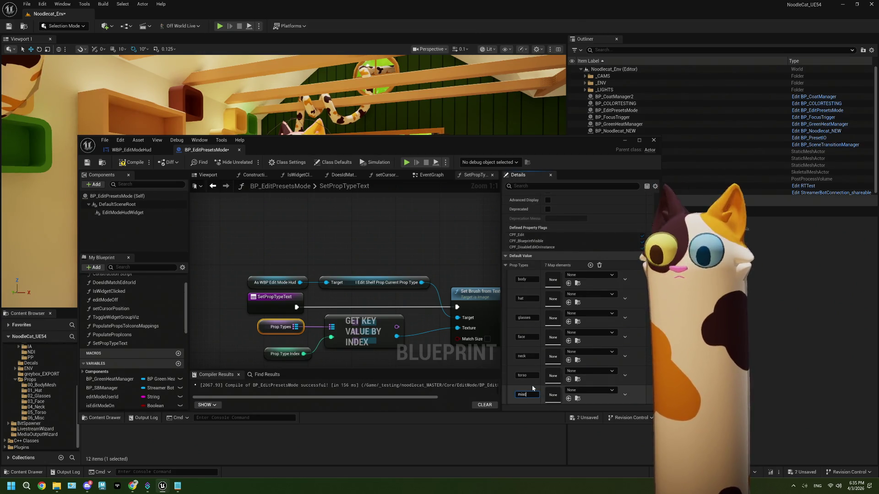
key(Return)
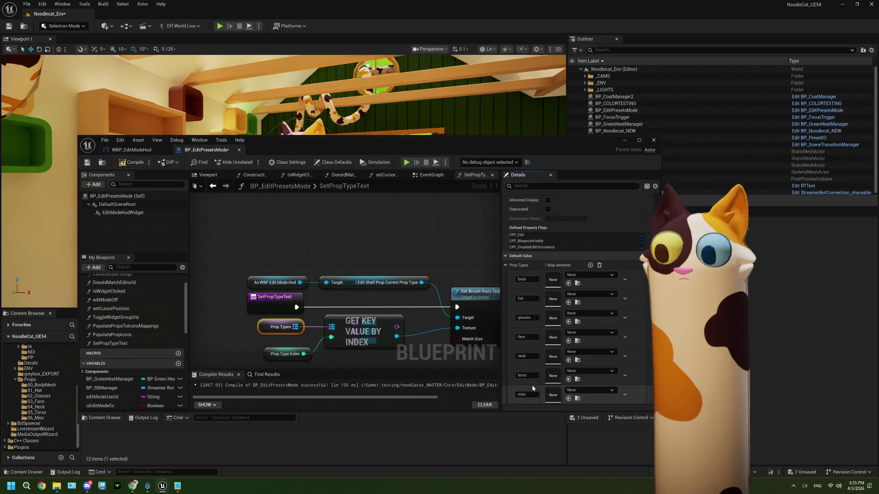
Compile and save the blueprint, reposition and enlarge its window, and bring Chrome to the front
click(133, 162)
key(ctrl+s)
drag(331, 152, 264, 22)
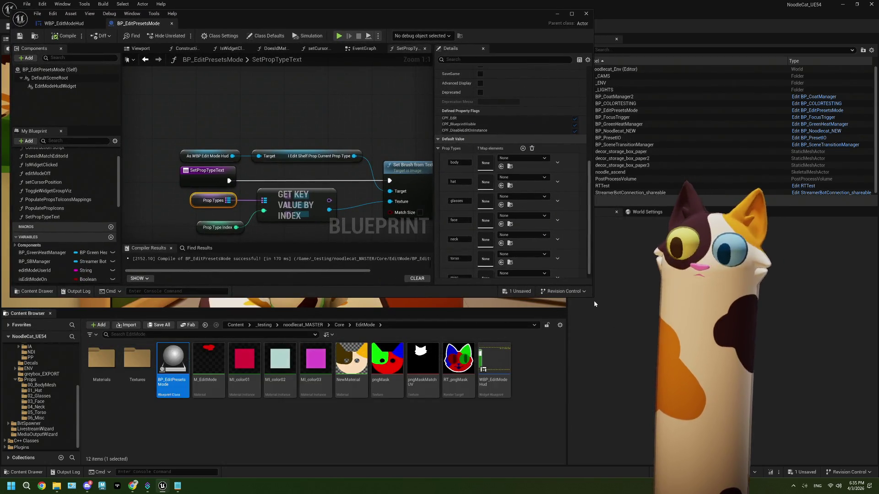
mouse_move(593, 297)
mouse_down()
mouse_move(686, 366)
mouse_move(752, 449)
mouse_move(738, 456)
mouse_up()
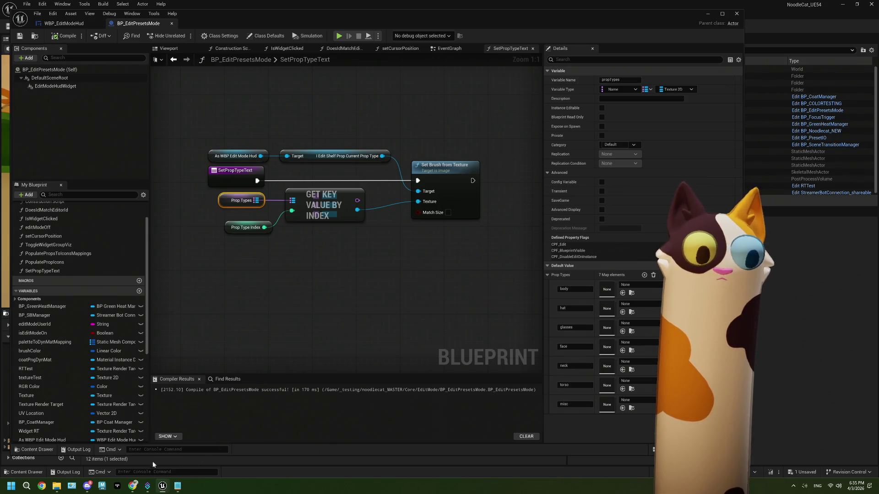
click(133, 486)
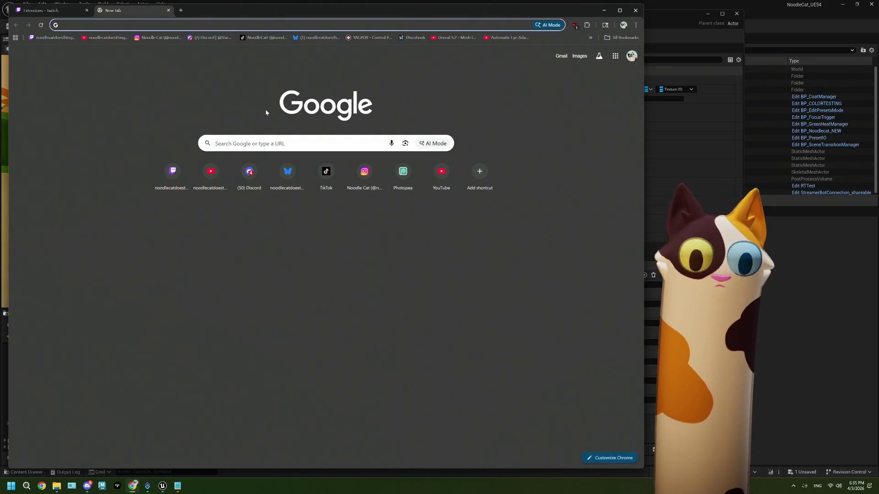
Open Photopea, unlock and hide the Background layer, and add an empty layer above it
click(402, 173)
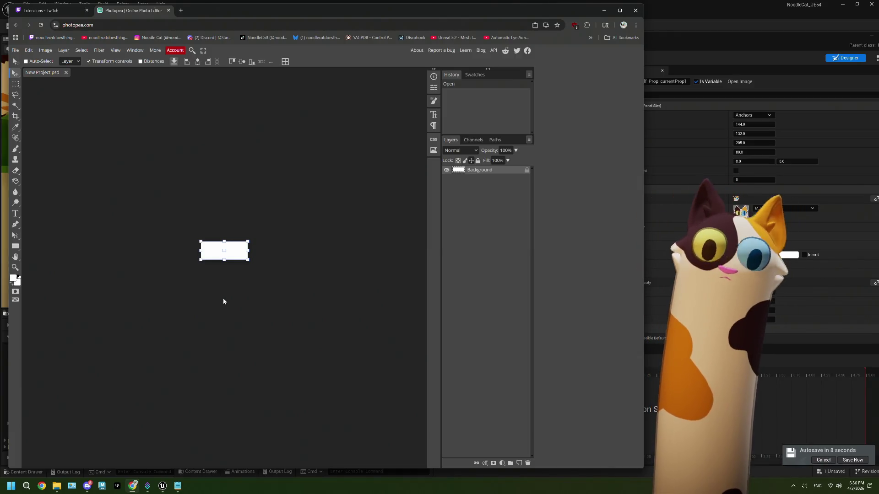
scroll(224, 282, up, 5)
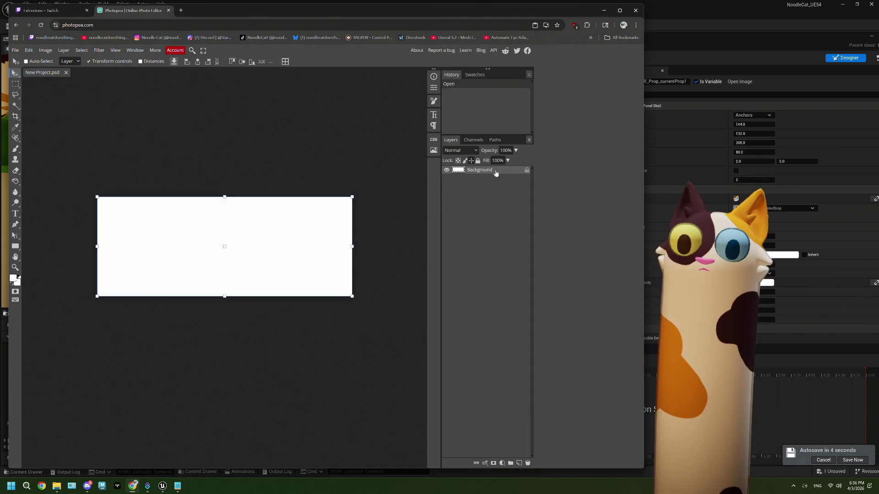
click(526, 171)
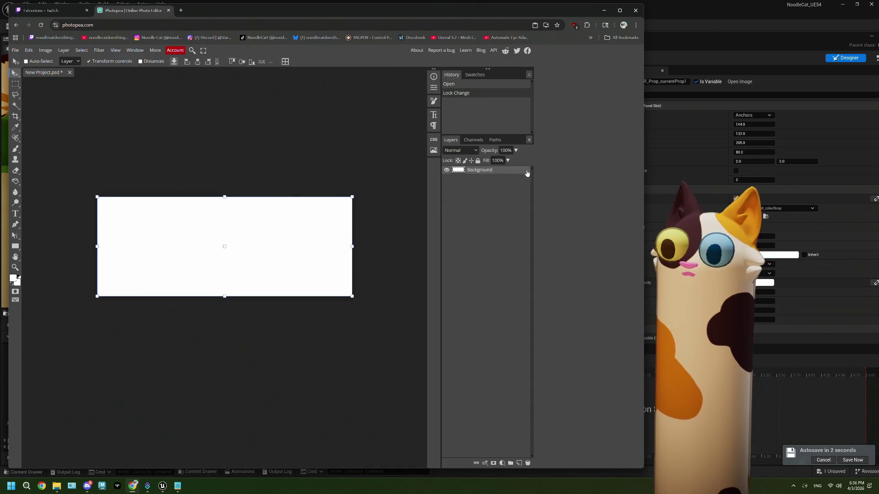
click(447, 170)
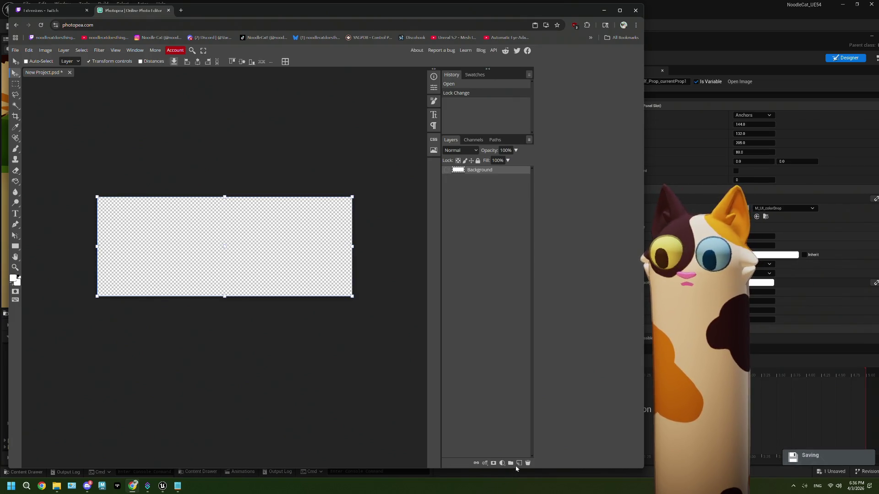
click(519, 463)
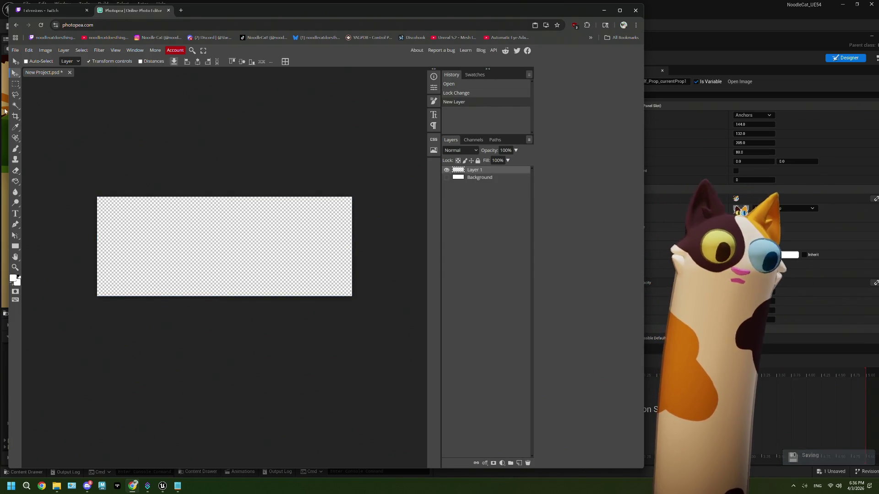
Type GLASSES as a new text layer on the canvas, replacing the initial HATS
click(15, 214)
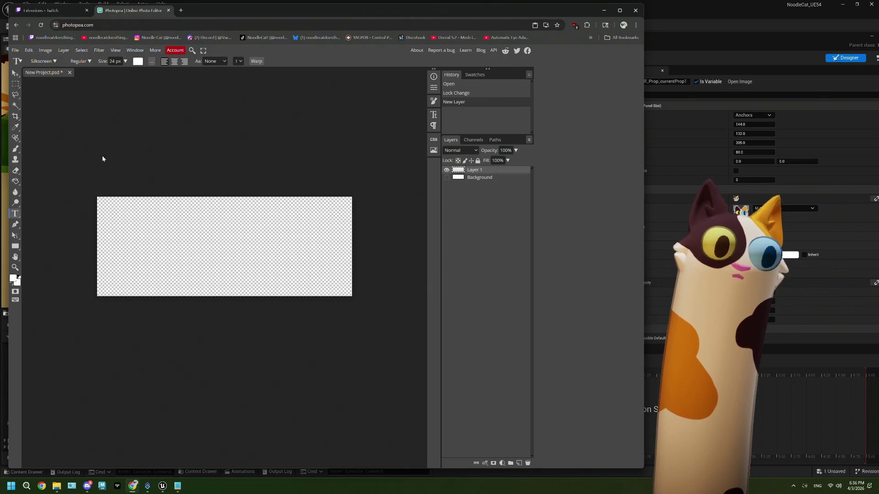
click(139, 247)
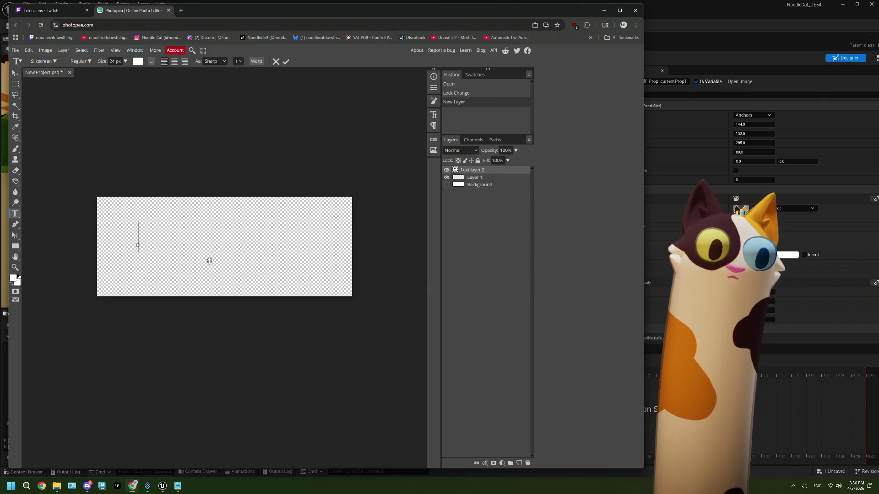
text(HATS)
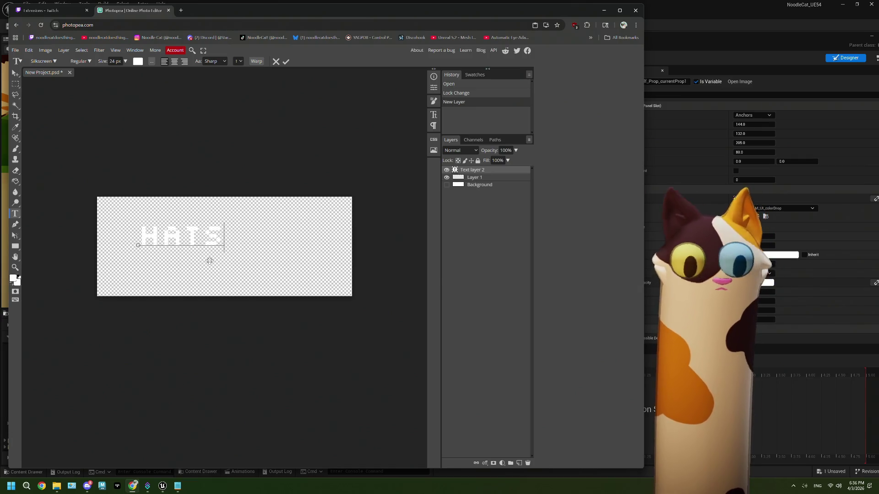
drag(218, 239, 143, 237)
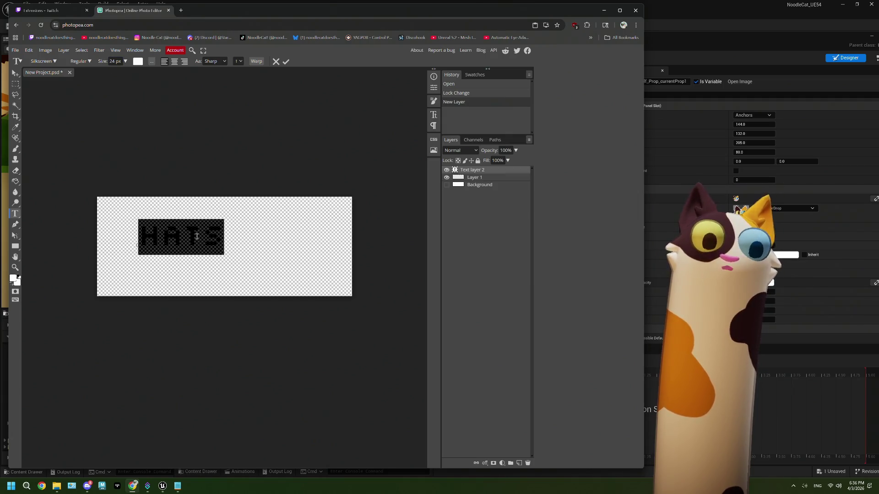
text(GLASSES)
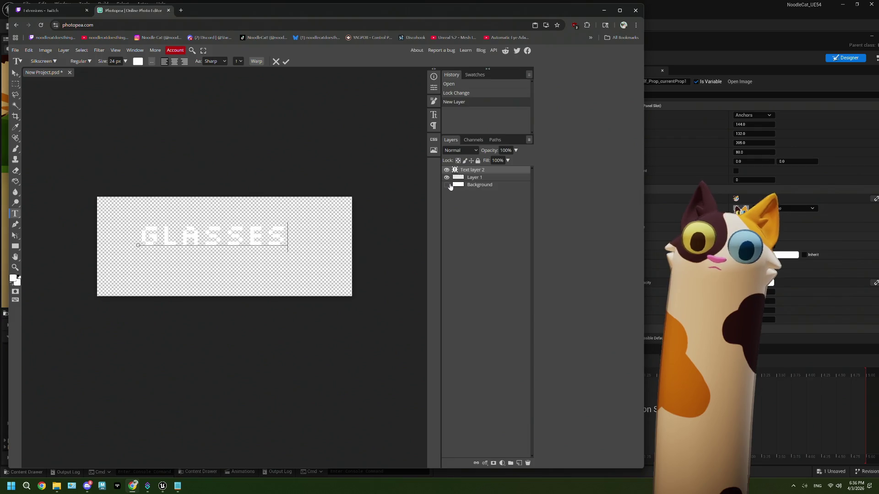
click(474, 186)
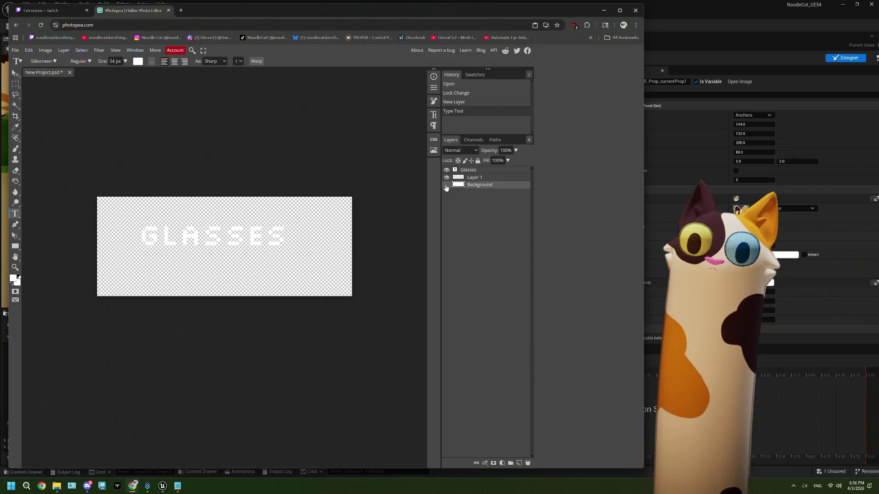
click(446, 185)
Fill the Background layer with dark grey using the Paint Bucket
double_click(458, 185)
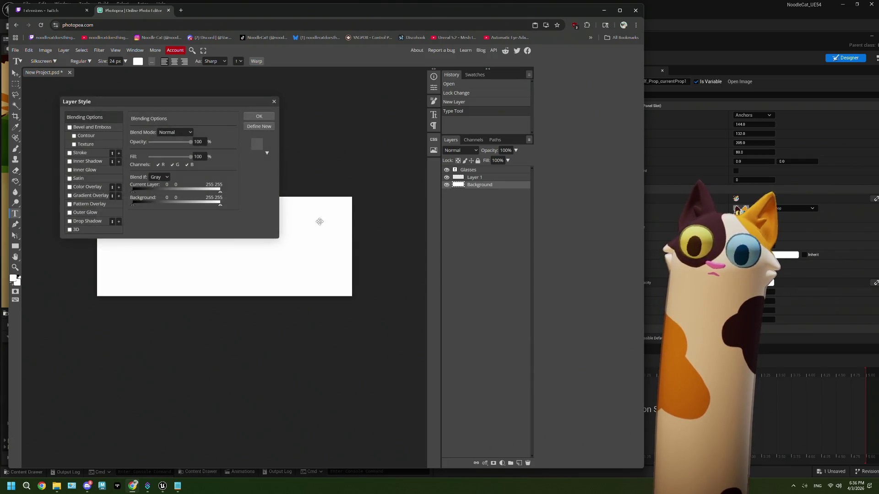
click(274, 102)
click(13, 278)
drag(66, 176, 64, 186)
click(208, 116)
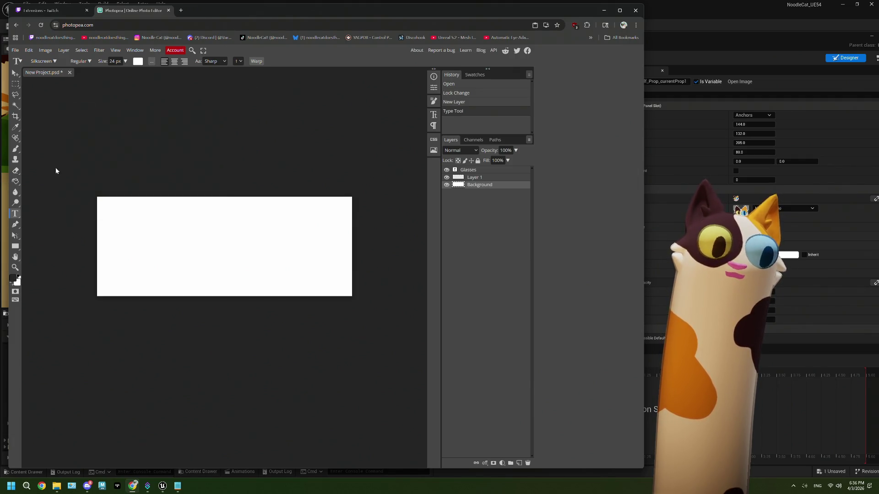
click(16, 182)
click(270, 235)
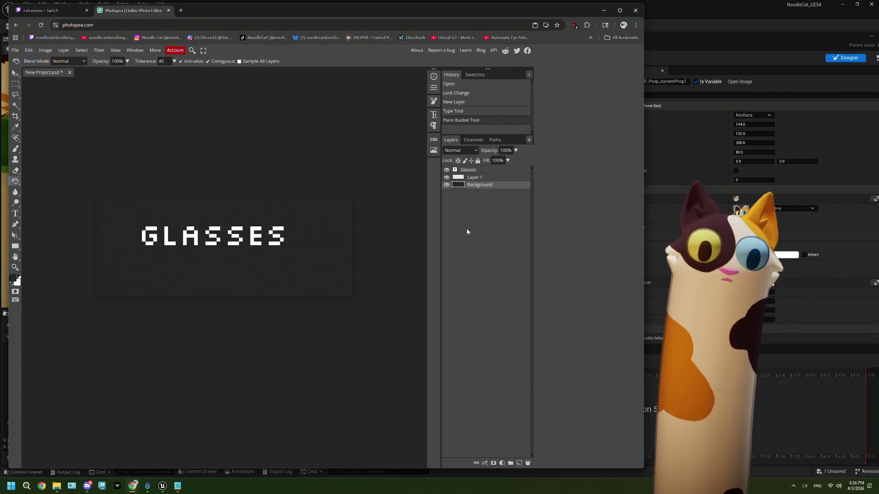
click(447, 185)
click(447, 185)
Select the Glasses layer and begin editing the GLASSES text
click(485, 172)
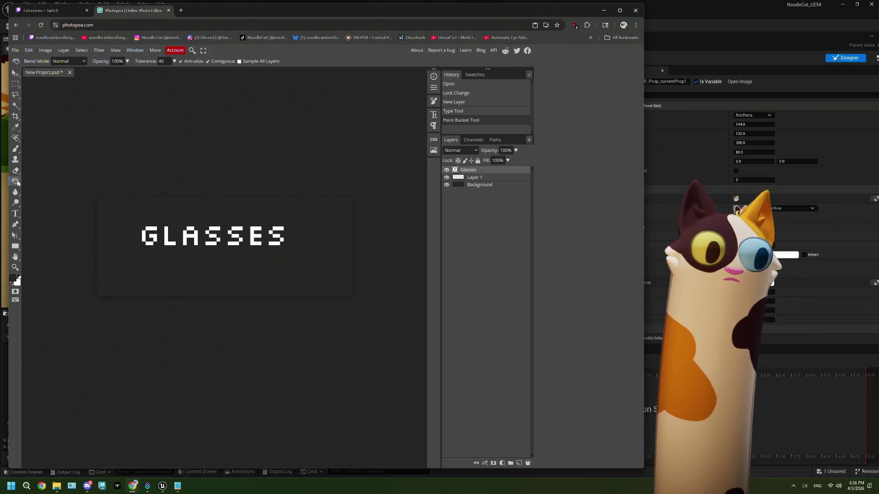
click(15, 214)
click(202, 236)
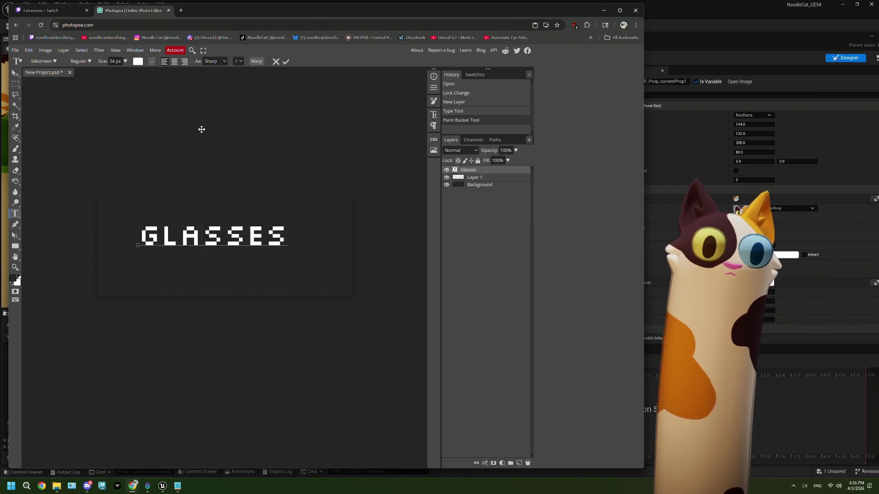
Center-align GLASSES, move it toward the canvas centre and enlarge it to 40 px
key(ctrl+a)
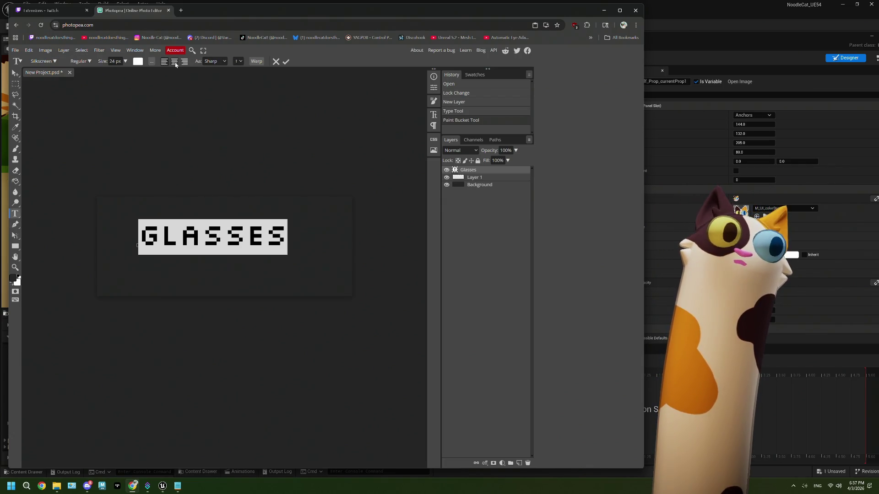
click(176, 64)
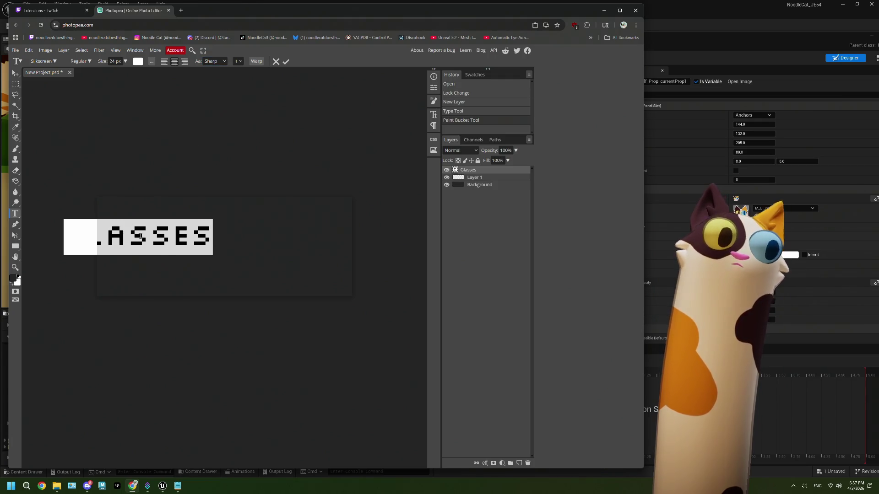
drag(141, 263, 225, 269)
click(125, 61)
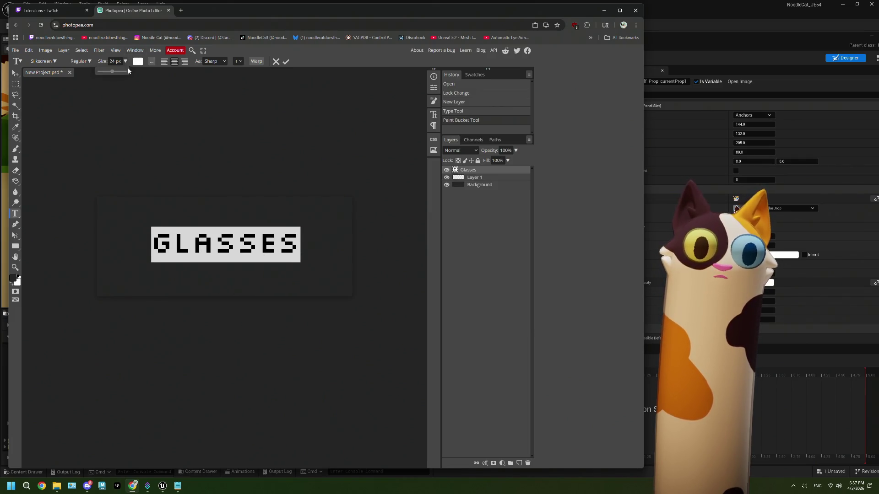
drag(114, 75, 115, 76)
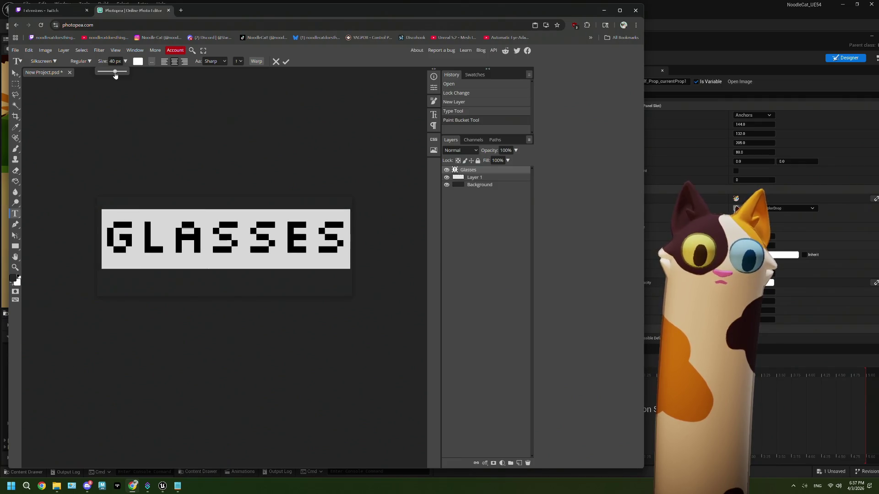
click(471, 185)
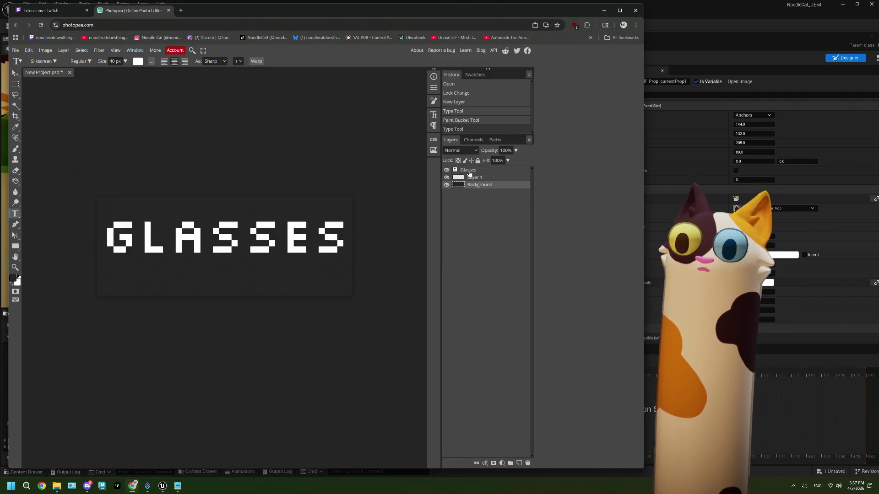
click(468, 170)
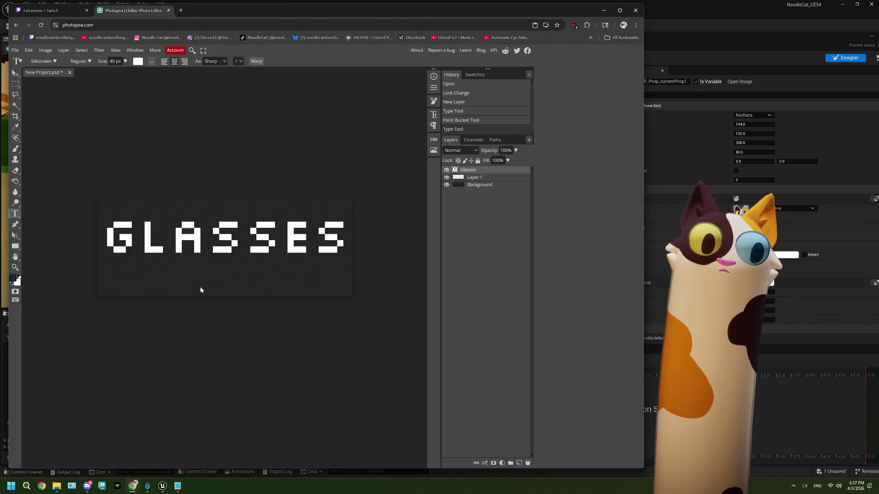
click(212, 274)
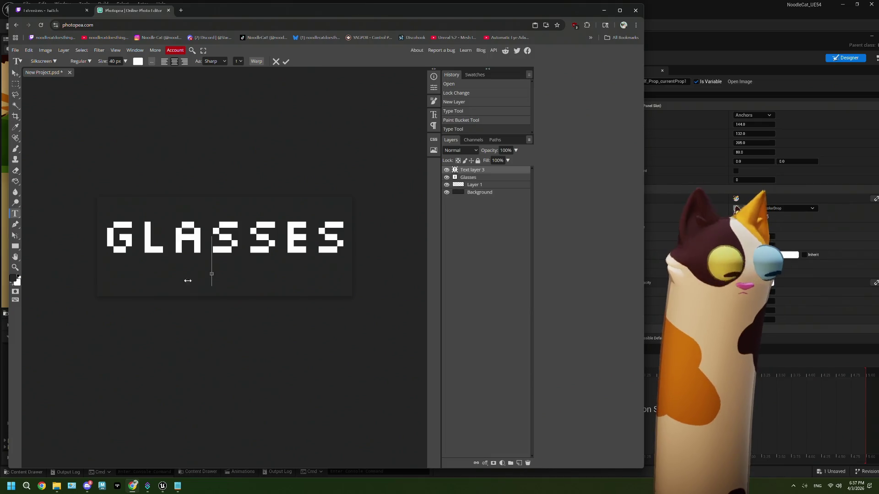
Delete the accidental empty text layer and reselect the Glasses layer
click(482, 178)
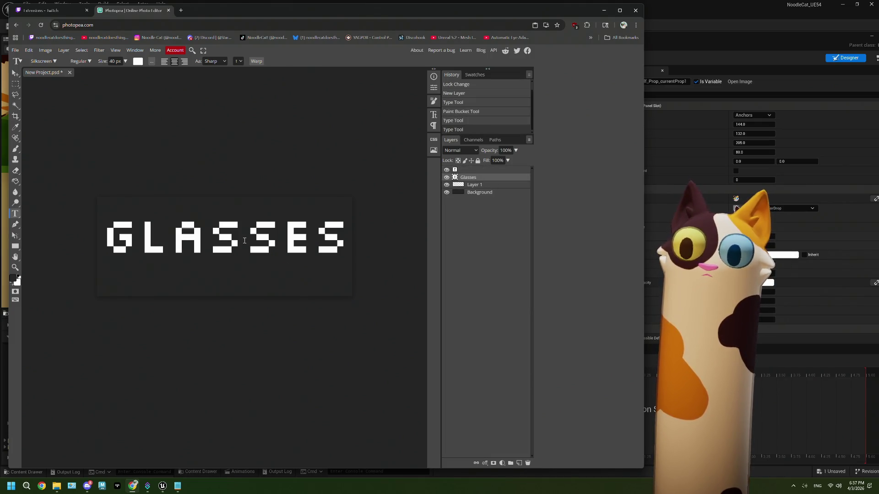
click(476, 170)
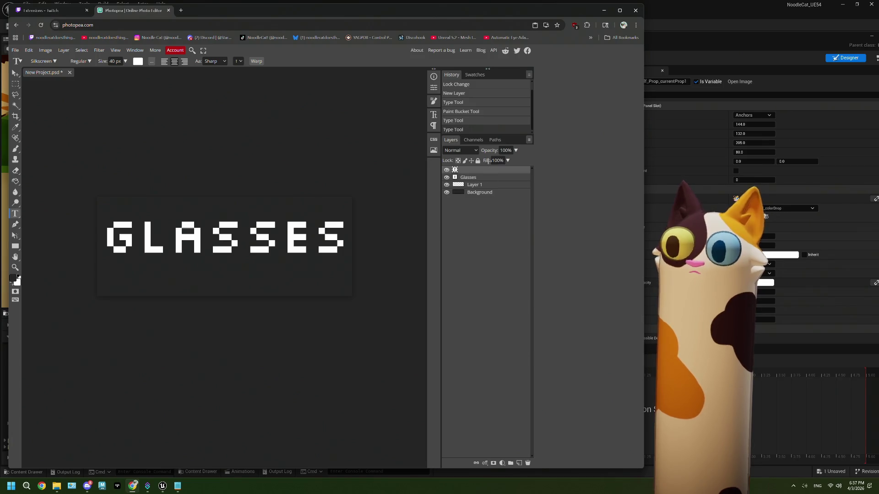
click(527, 463)
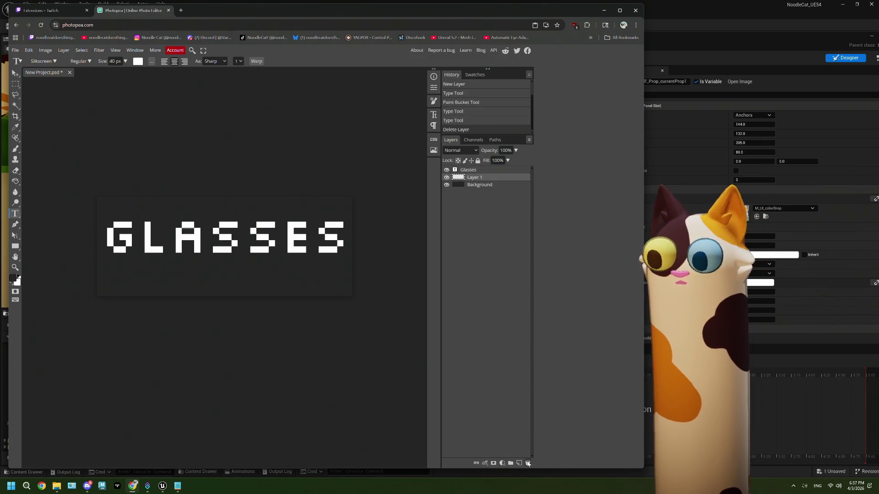
click(463, 169)
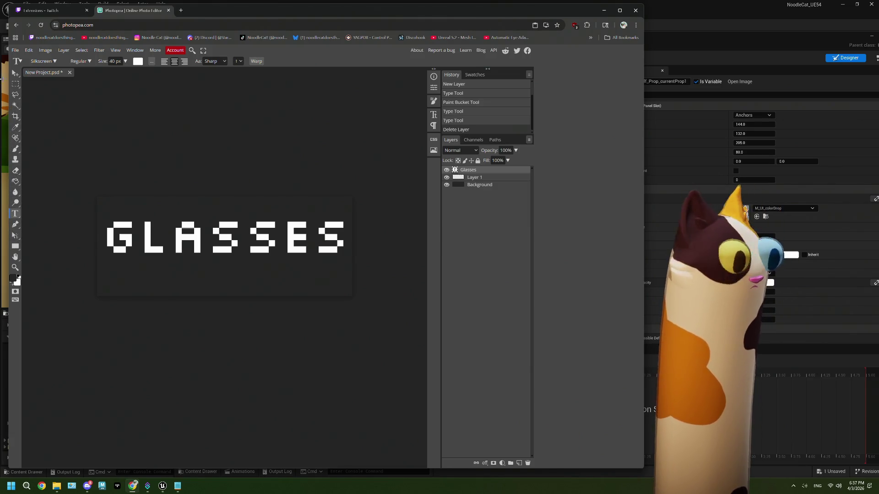
Move GLASSES lower toward the canvas centre and hide the Background to show transparency
click(15, 73)
click(264, 251)
drag(264, 250, 264, 258)
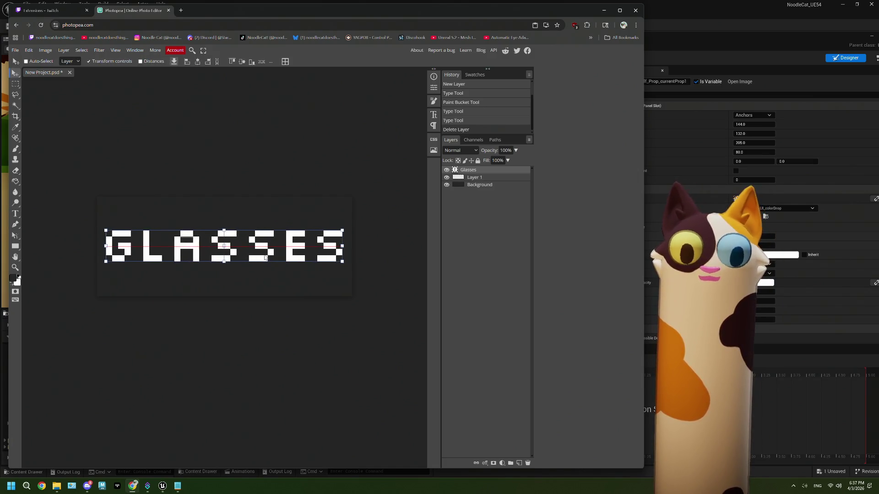
drag(262, 257, 262, 257)
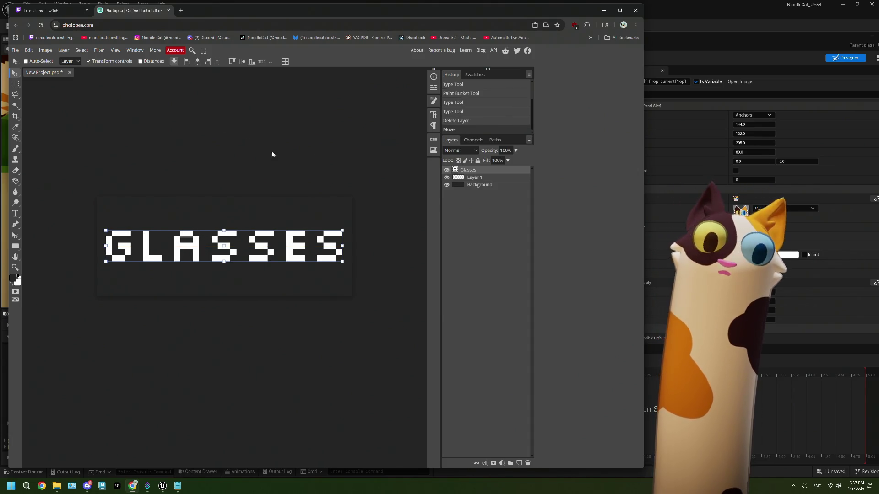
click(447, 184)
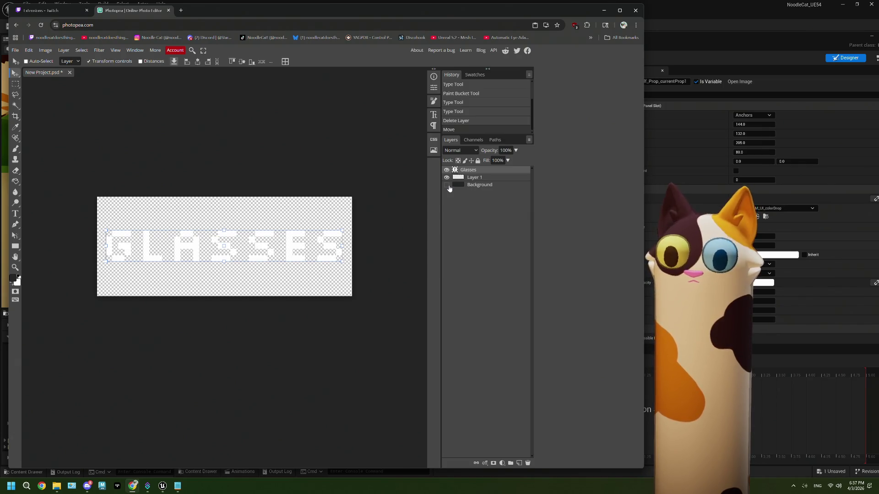
Duplicate the Glasses layer and rename the copy 'hats'
mouse_move(469, 173)
mouse_down()
mouse_move(488, 230)
mouse_move(519, 463)
mouse_up()
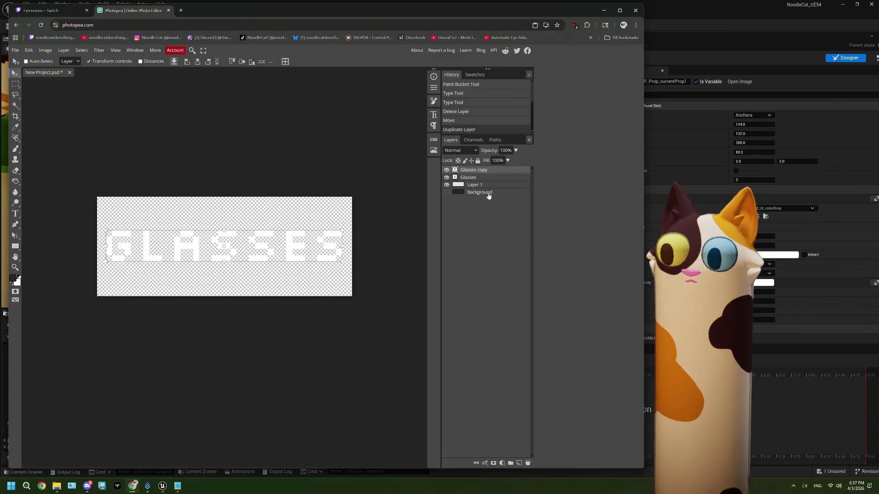
double_click(471, 171)
text(hats)
key(Return)
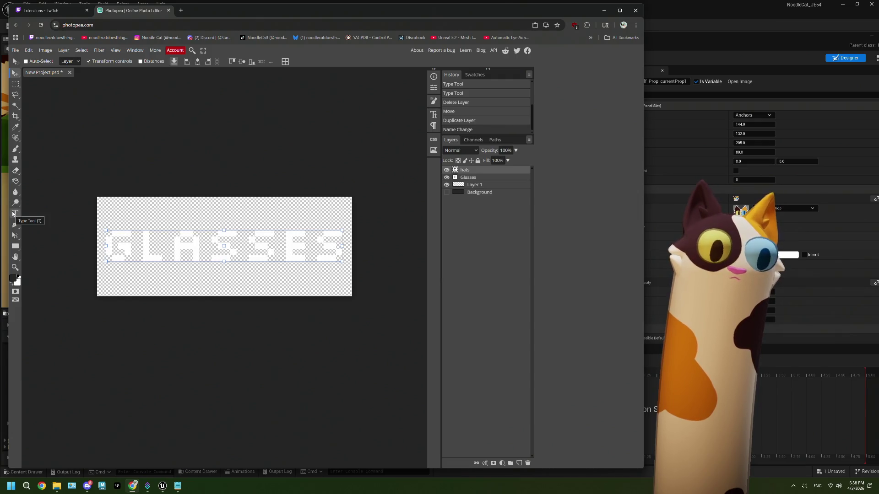
Retype the hats layer's text as HATS, then duplicate the hats layer
click(13, 213)
click(237, 252)
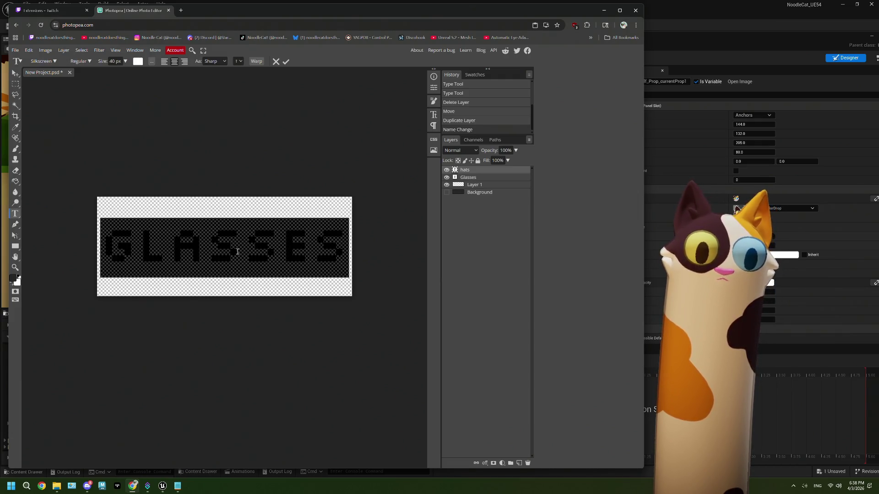
text(HATS)
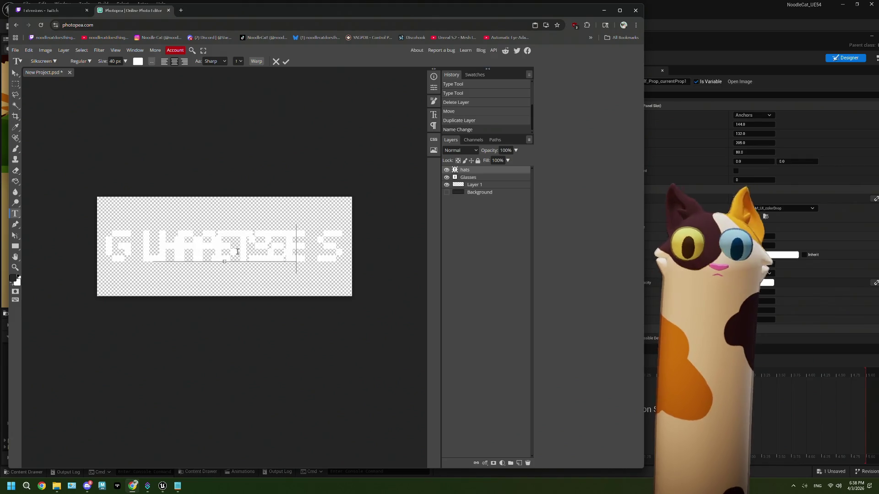
click(446, 178)
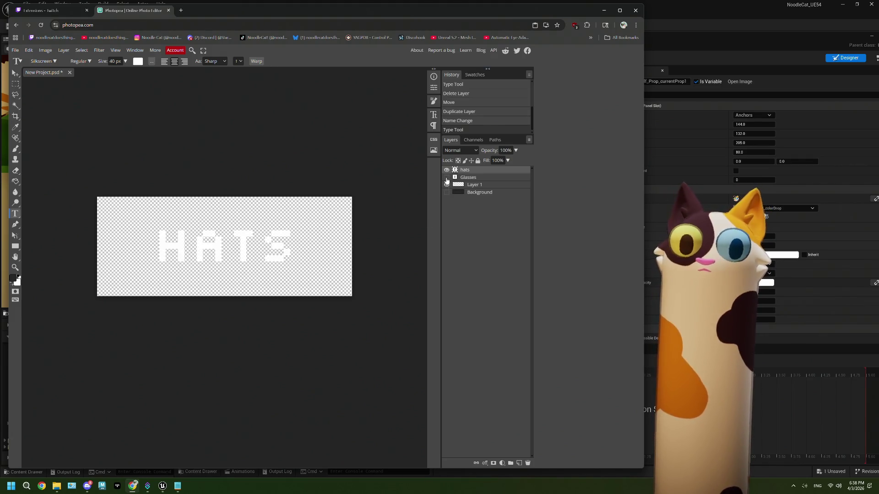
click(447, 177)
mouse_move(465, 174)
mouse_down()
mouse_move(545, 466)
mouse_move(519, 465)
mouse_up()
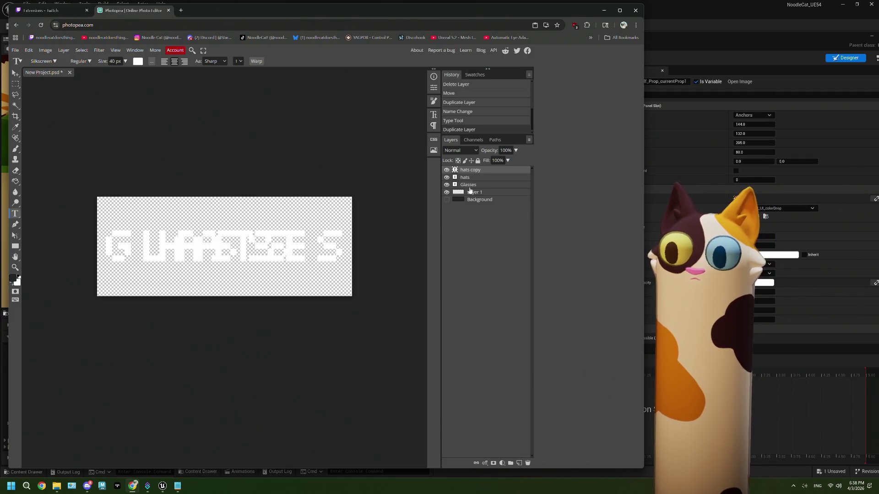
Rename the hats copy to 'body', change its text to BODY, and hide the Glasses and hats layers
double_click(464, 171)
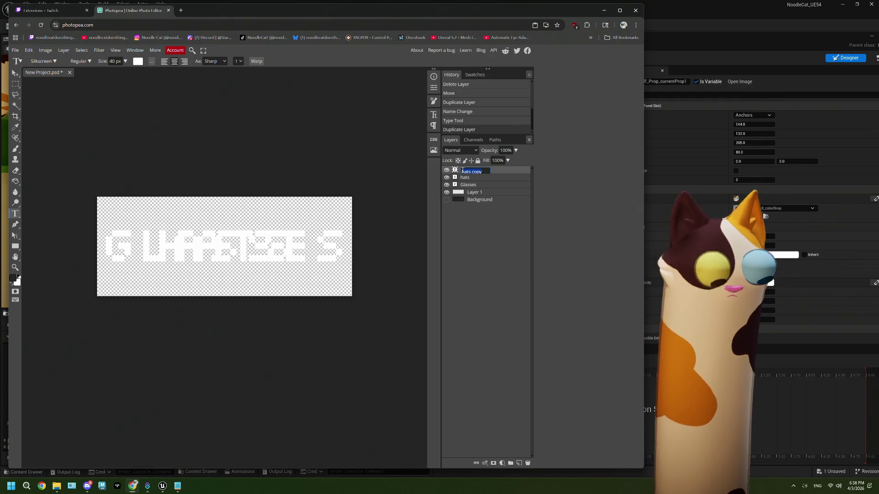
text(body)
key(Return)
double_click(471, 172)
click(480, 171)
key(Return)
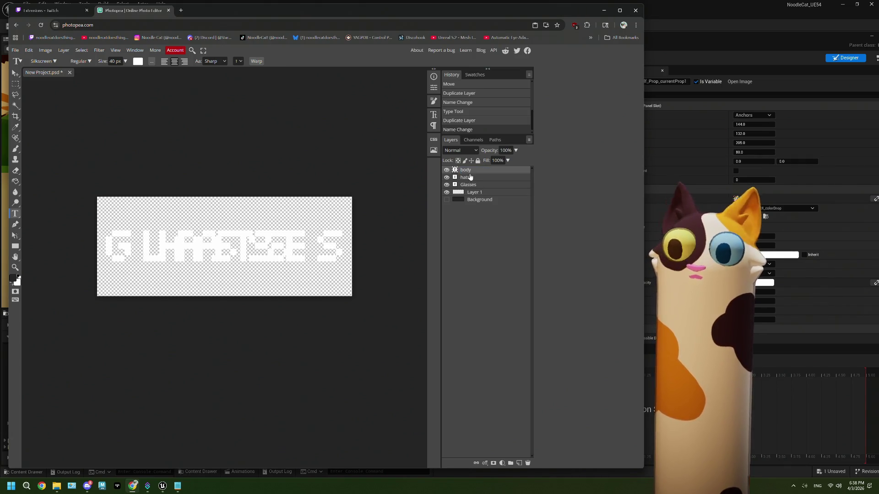
double_click(234, 246)
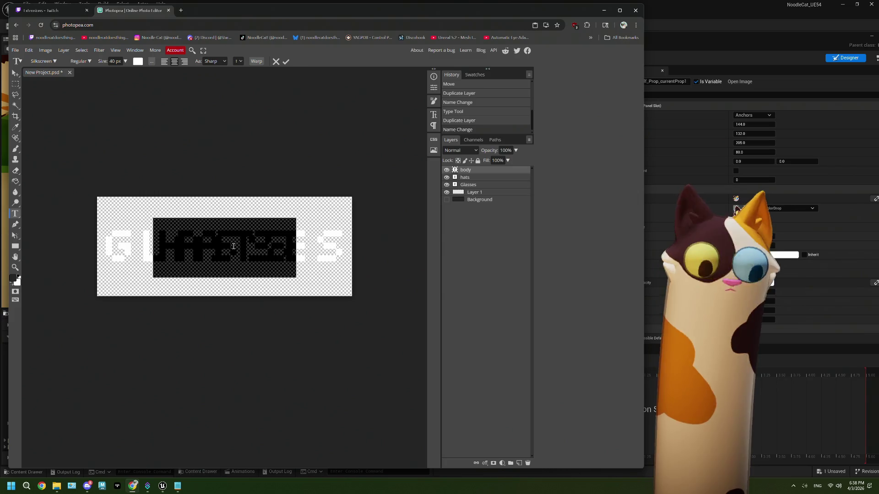
text(BODY)
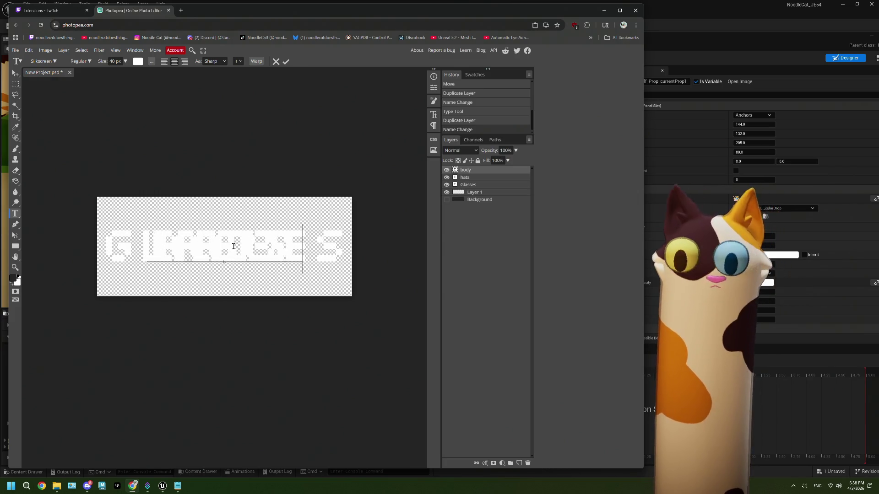
click(446, 184)
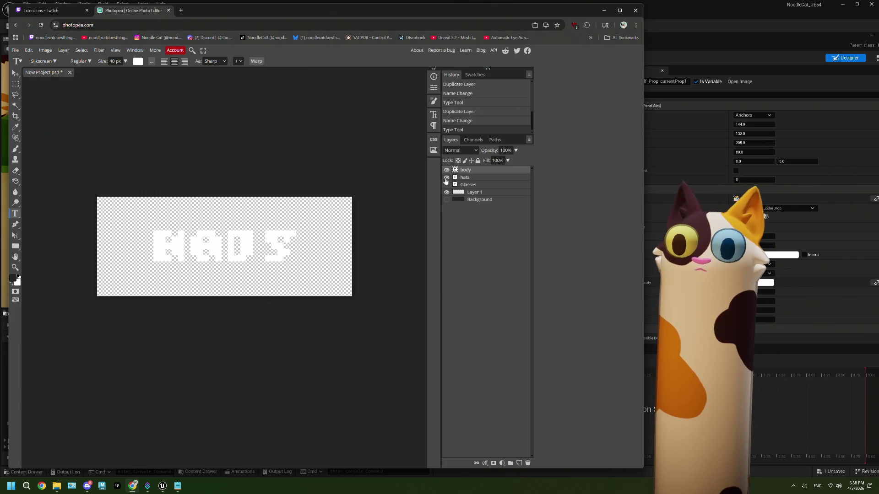
click(447, 177)
Duplicate body as a 'face' layer reading FACE, hiding the body layer
drag(472, 173, 518, 465)
double_click(470, 171)
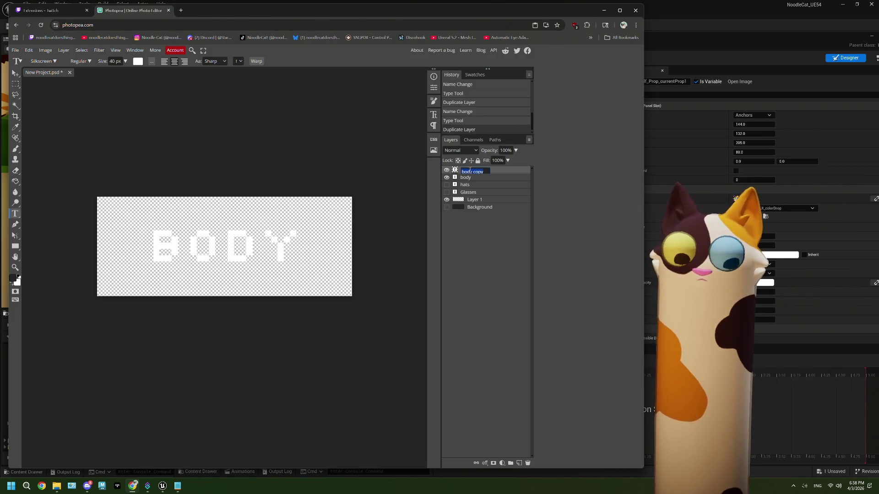
text(face)
key(Return)
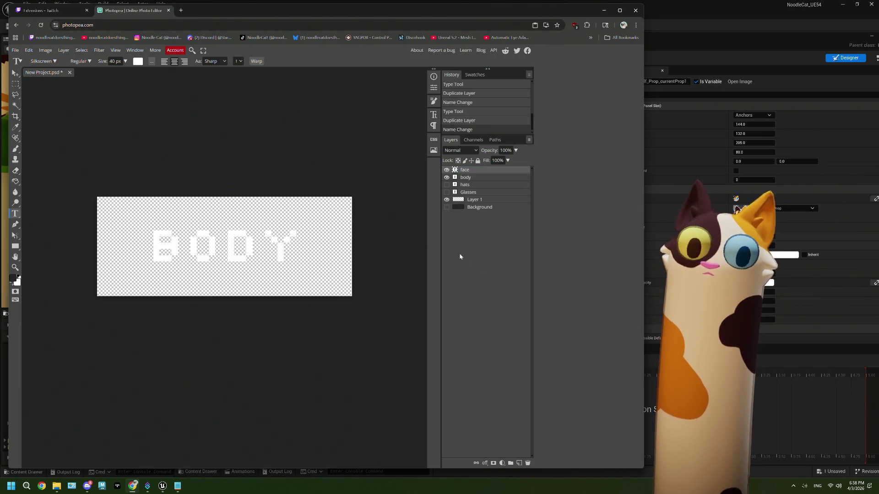
click(446, 177)
click(237, 242)
key(ctrl+a)
text(FACE)
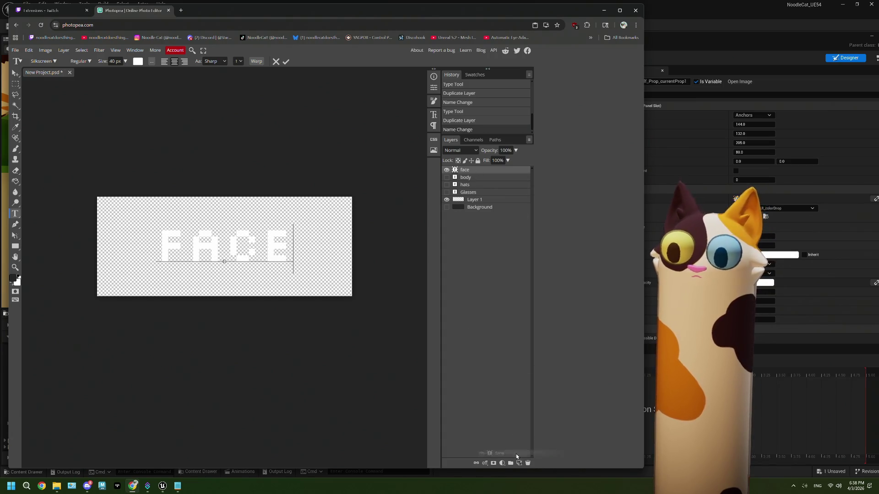
key(ctrl+j)
Rename the face copy to 'torso', change its text to Torso, and hide it
double_click(469, 171)
text(torso)
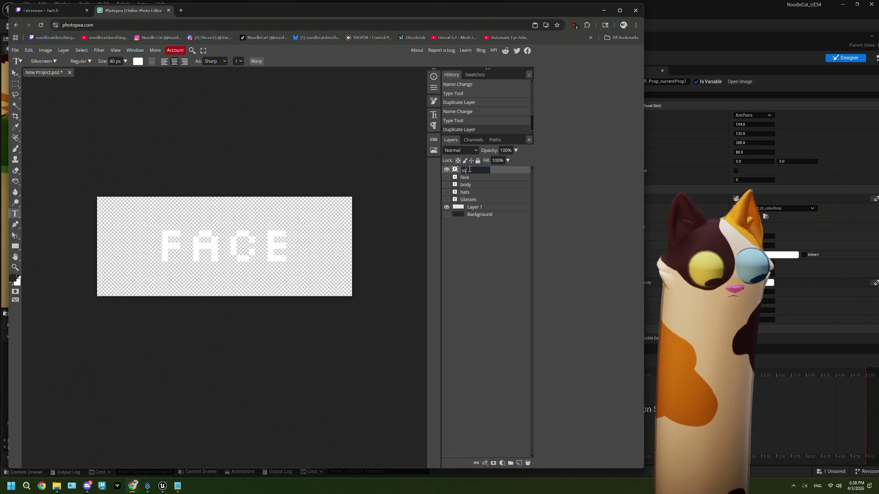
key(Return)
click(270, 254)
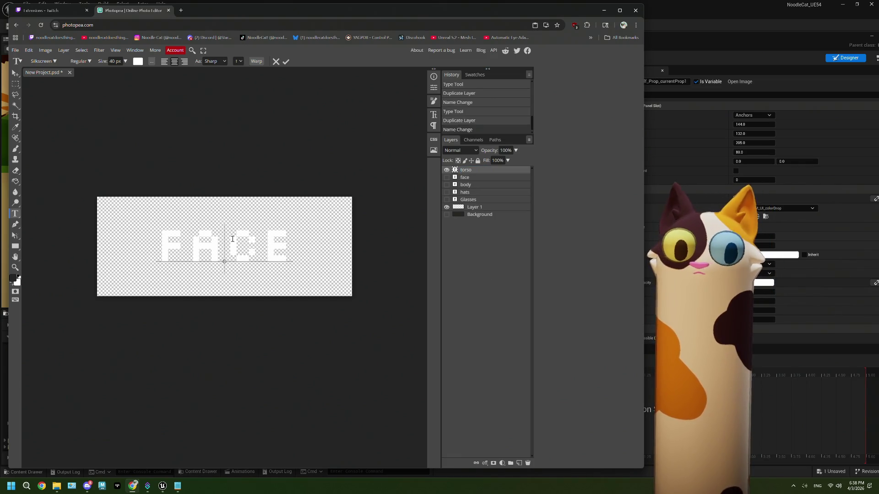
key(ctrl+a)
text(Torso)
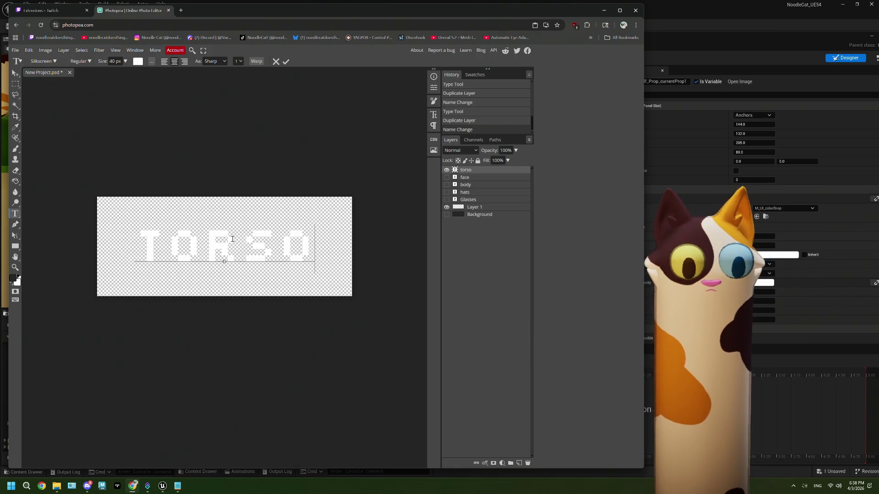
click(446, 171)
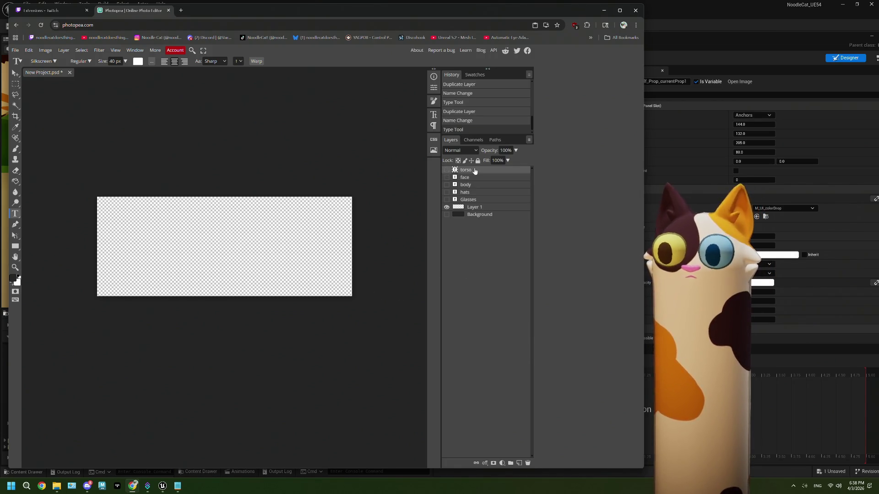
Duplicate the torso layer and name the copy 'misc'
drag(520, 463, 519, 463)
double_click(467, 171)
text(misc)
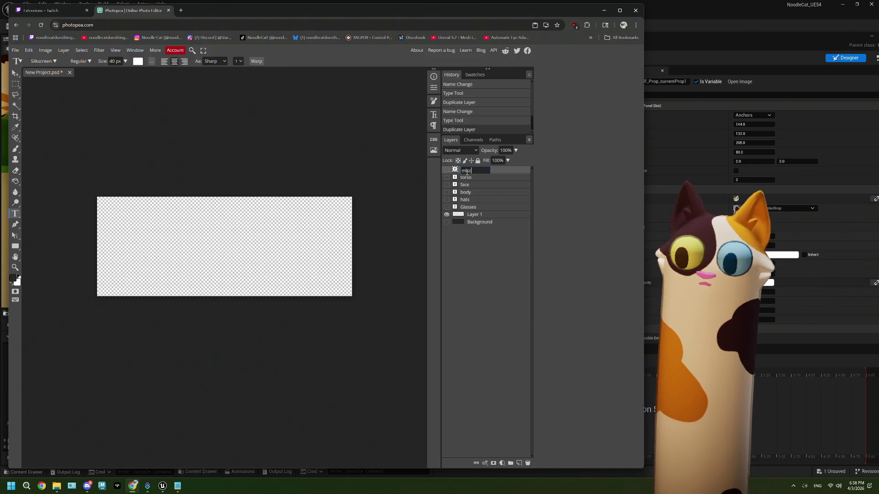
key(Return)
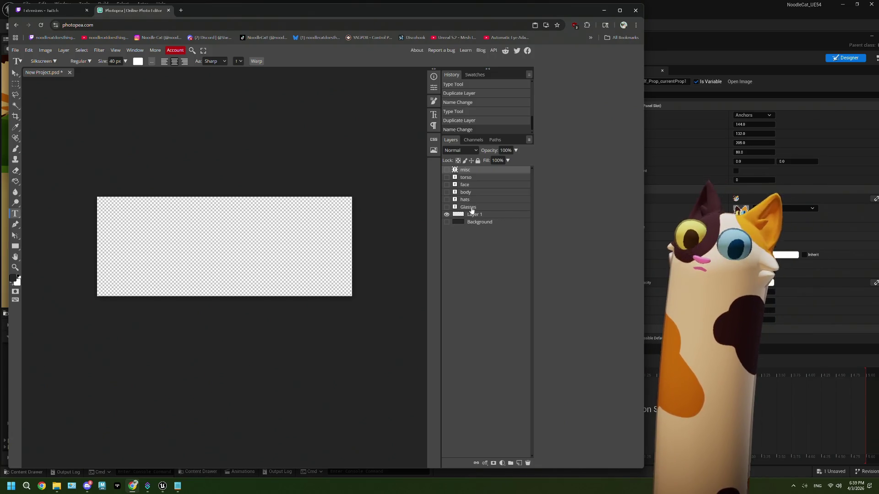
Shift the Photopea window and move the misc layer to the top of the stack
click(472, 210)
click(467, 200)
click(468, 190)
click(468, 184)
click(467, 177)
click(468, 170)
mouse_move(401, 17)
mouse_down()
mouse_move(510, 31)
mouse_move(461, 34)
mouse_up()
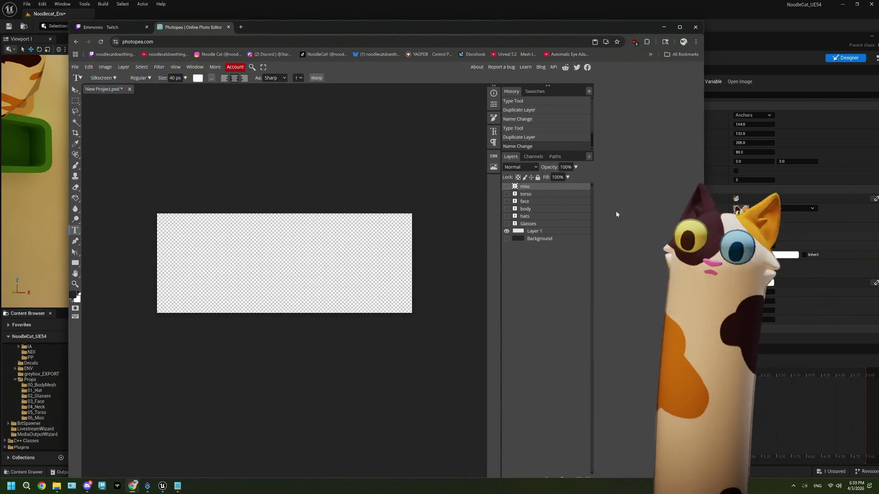
click(549, 210)
mouse_move(526, 188)
mouse_down()
mouse_move(572, 402)
mouse_move(552, 303)
mouse_up()
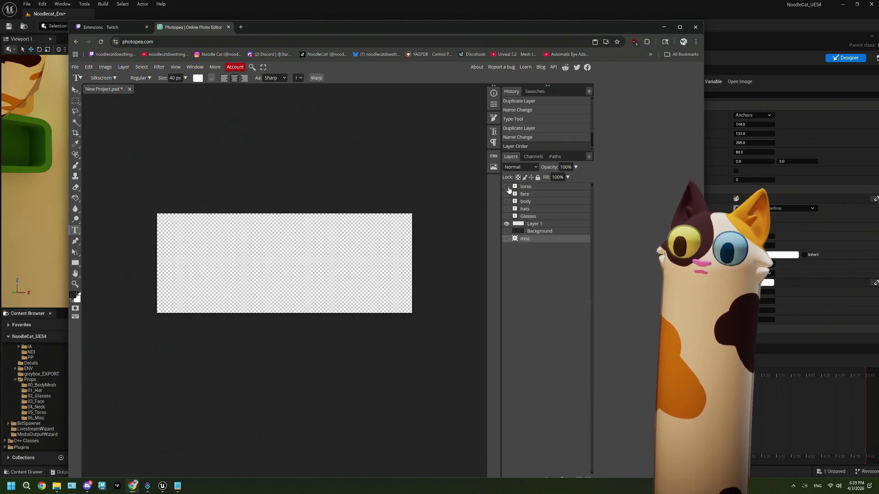
mouse_move(529, 242)
mouse_down()
mouse_move(526, 185)
mouse_move(509, 232)
mouse_move(537, 464)
mouse_up()
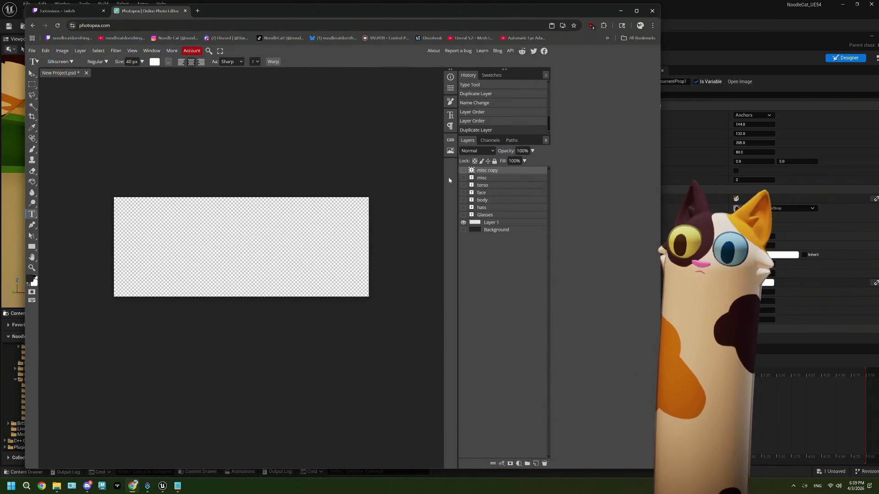
Change the misc layer's text to MISC and hide it
click(463, 178)
double_click(275, 252)
text(MISC)
click(463, 178)
Change the misc copy layer's text to NECK
click(463, 170)
double_click(237, 255)
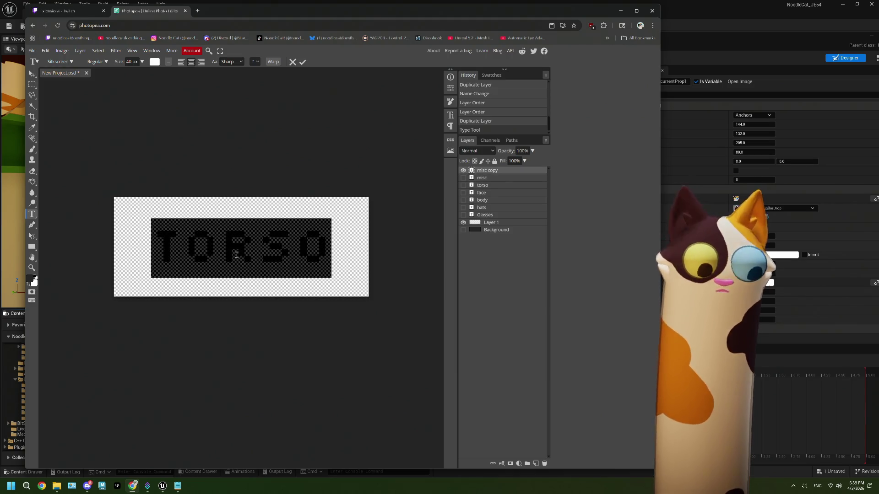
text(NECK)
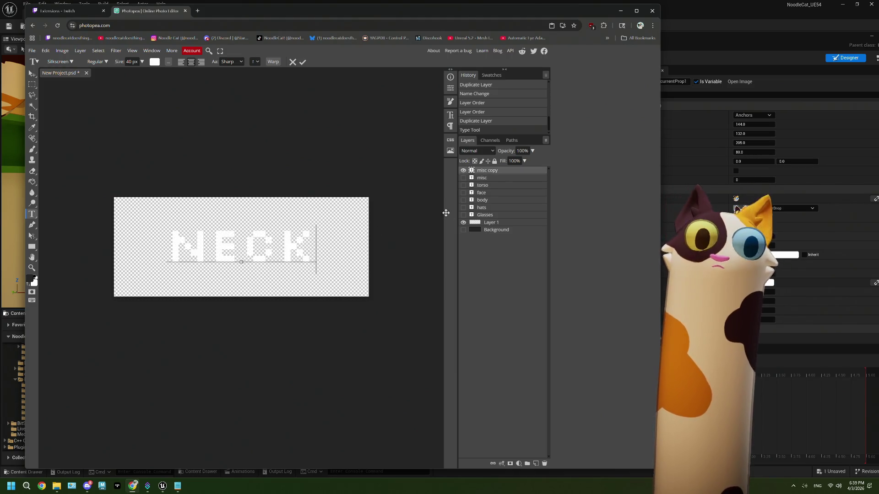
click(462, 171)
click(462, 171)
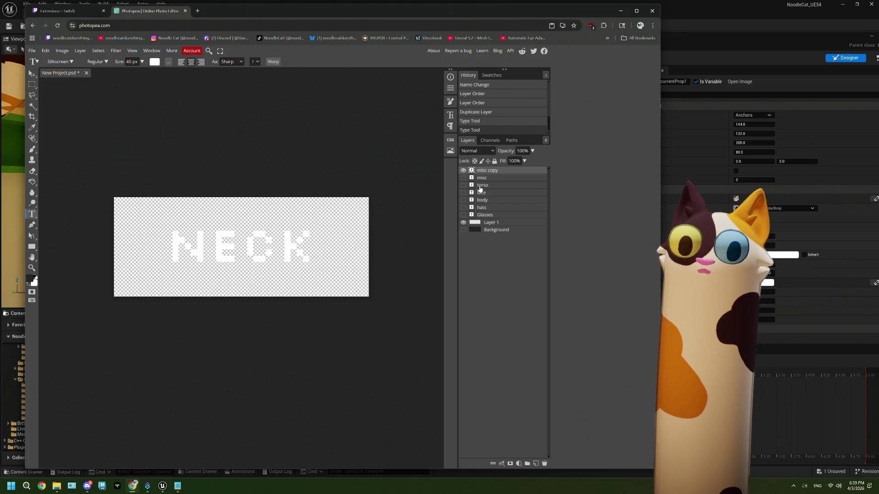
Hide Layer 1 and misc copy, and move Layer 1 lower in the stack
click(494, 225)
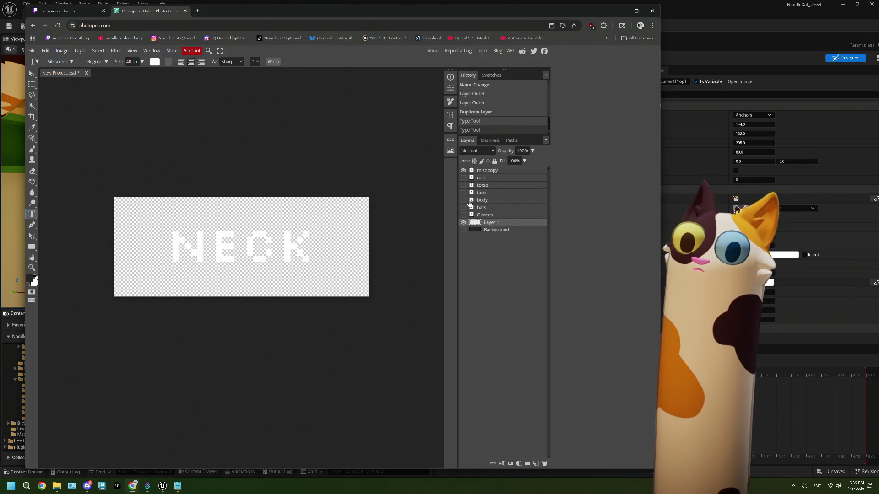
click(464, 230)
click(463, 230)
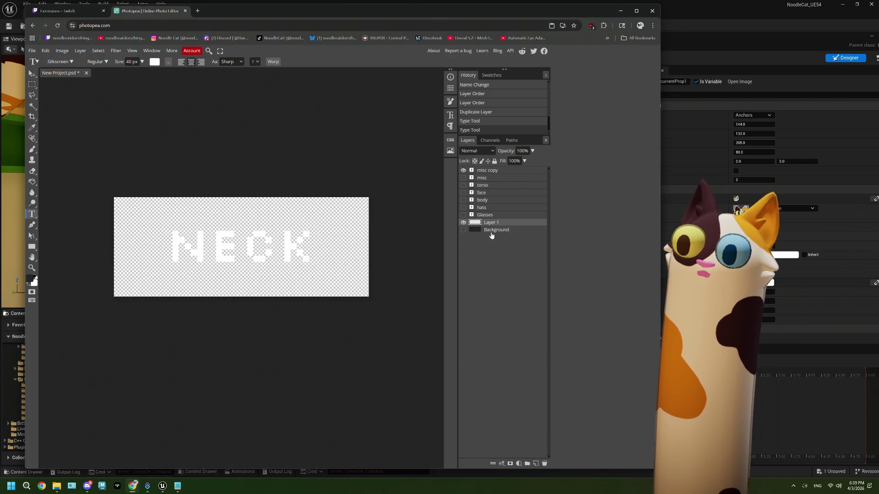
shift+click(492, 231)
click(463, 223)
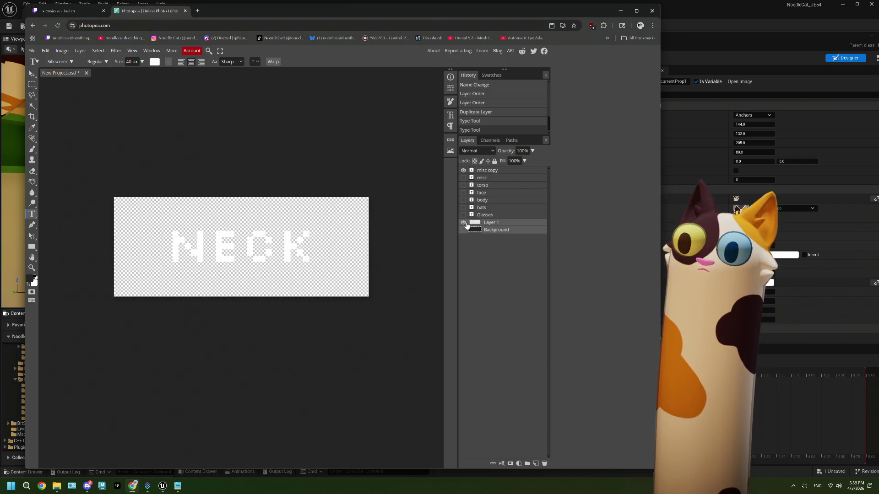
click(463, 171)
mouse_move(497, 224)
mouse_down()
mouse_move(529, 465)
mouse_move(545, 464)
mouse_up()
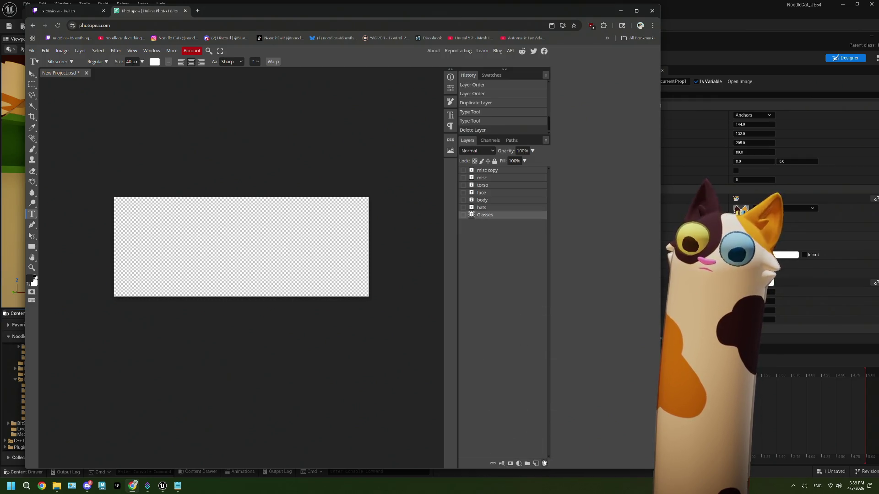
Rename the misc copy layer to 'neck'
click(489, 171)
double_click(487, 171)
text(neck)
key(Return)
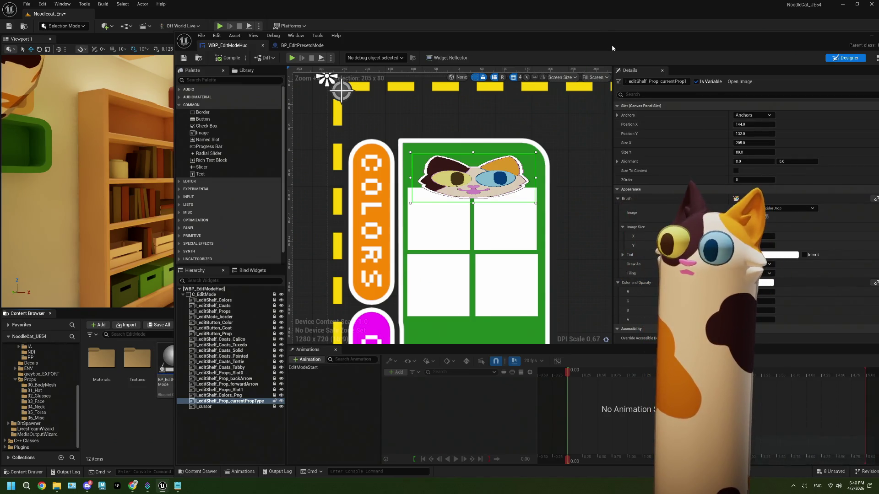
Maximize the widget editor and choose the 'hats' texture for the header's Brush Image
drag(611, 45, 438, 17)
click(695, 177)
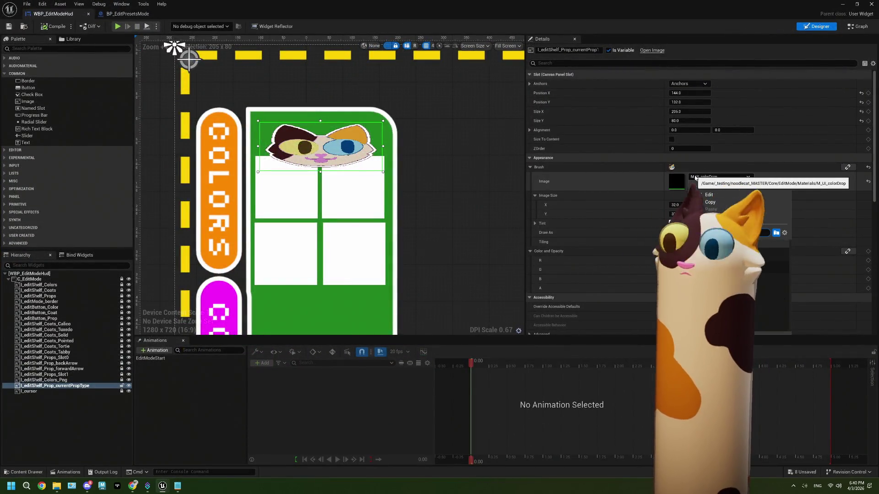
click(733, 266)
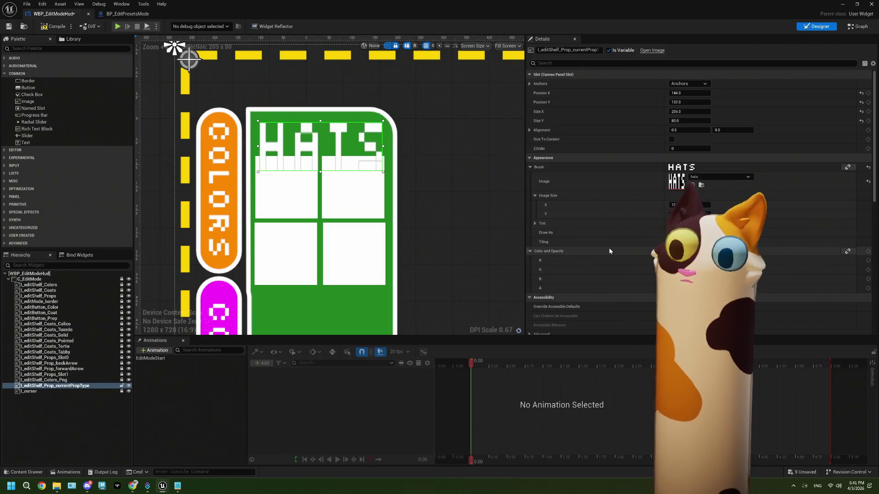
Reimport the changed textures, reset the header image to hats, save, and open BP_EditPresetsMode
click(818, 460)
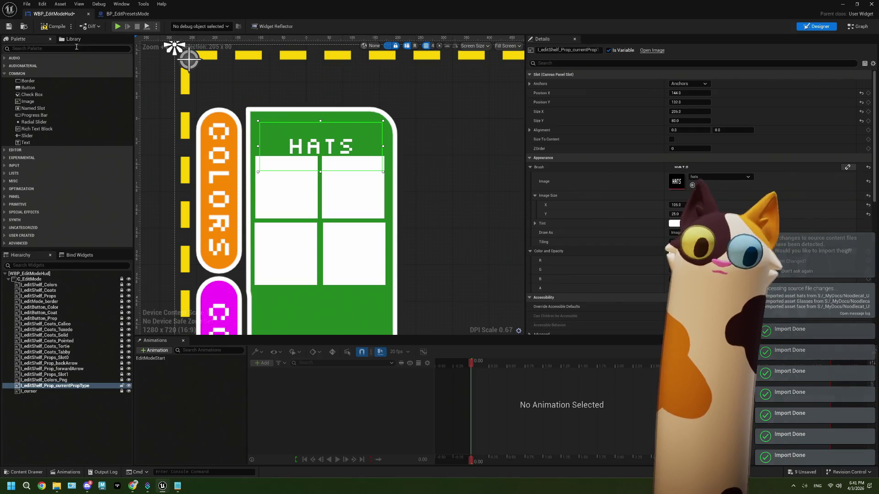
scroll(369, 199, up, 1)
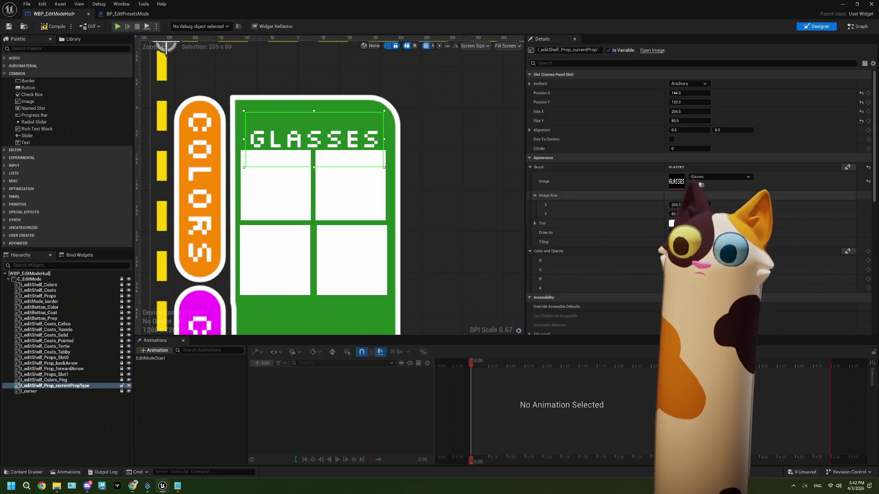
click(712, 178)
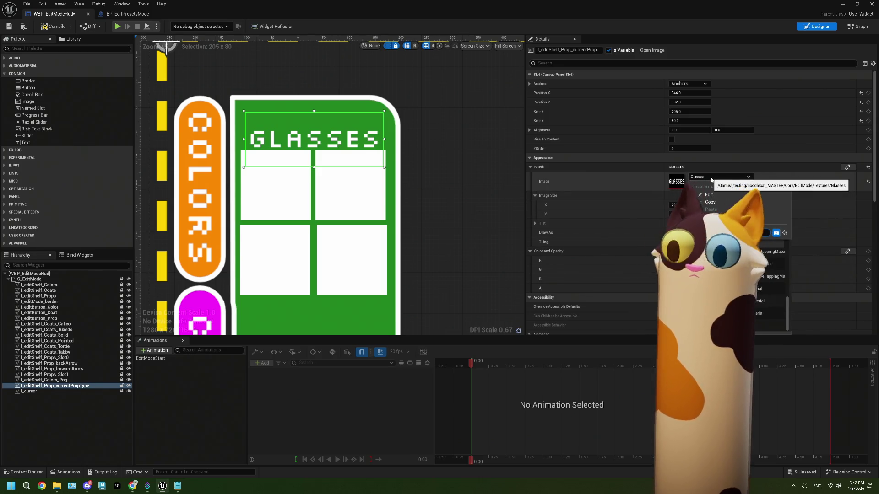
click(714, 275)
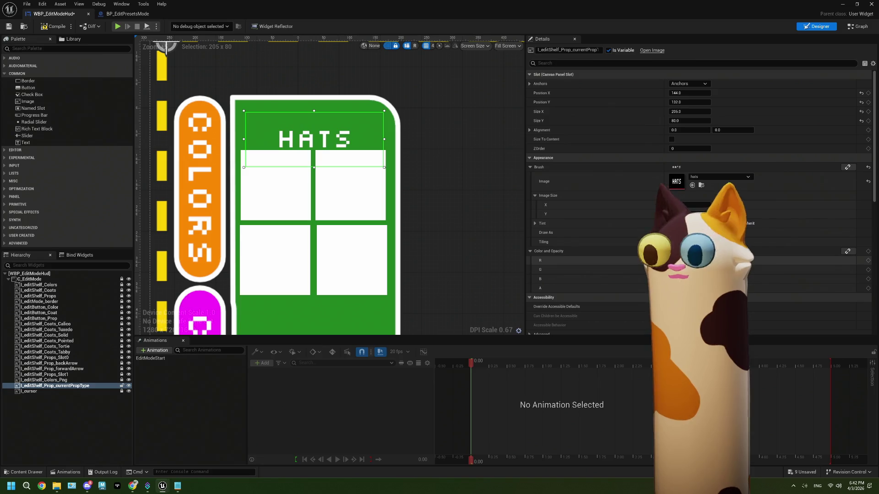
click(9, 26)
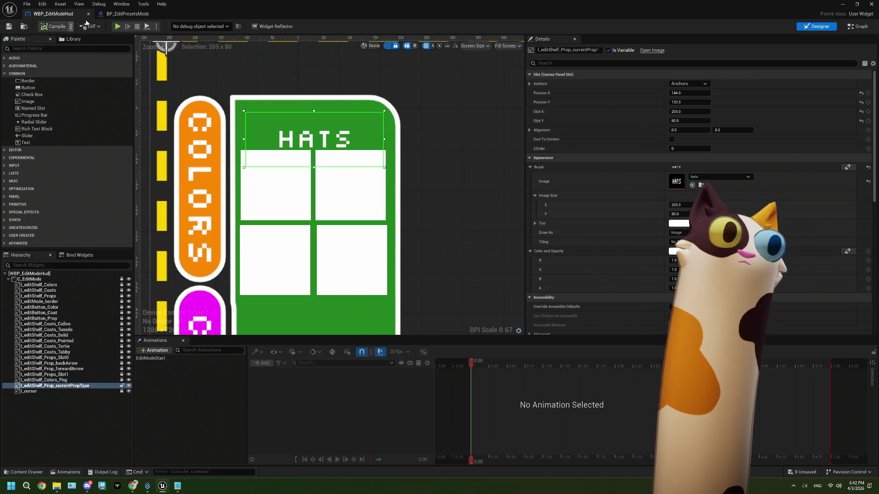
click(128, 14)
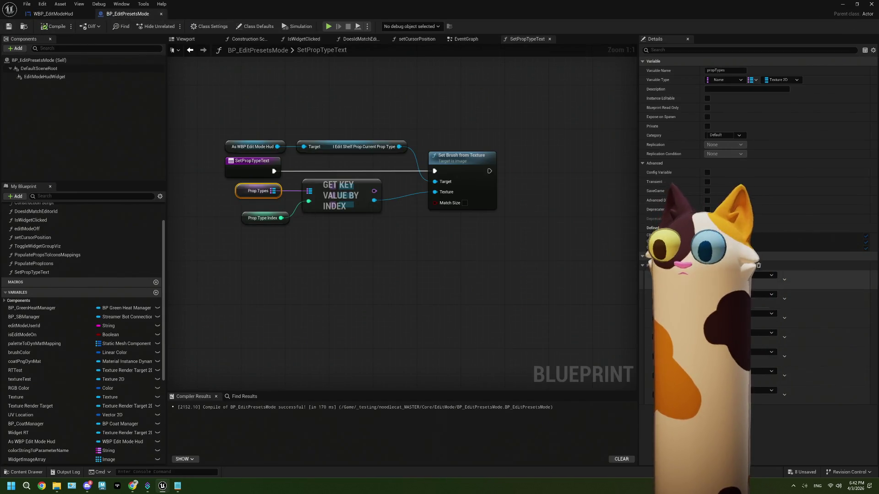
Assign the body, hats and glasses label textures to their Prop Types entries, then save
click(762, 276)
text(bo)
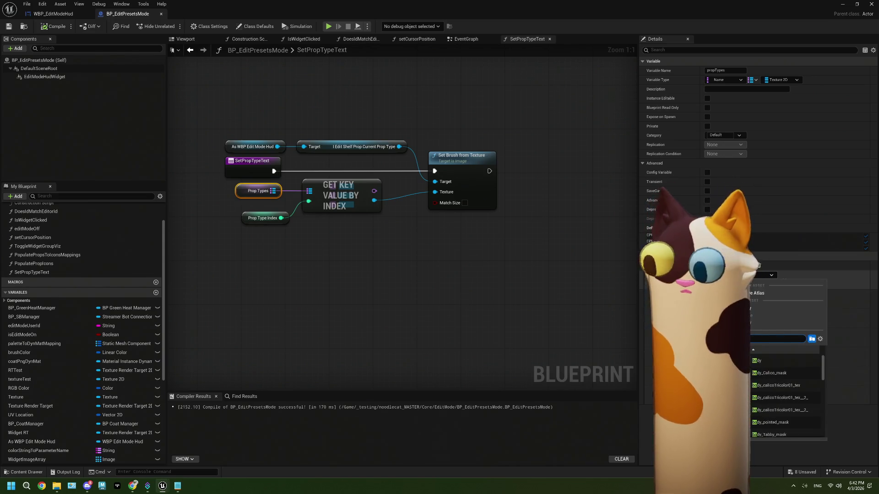
click(774, 360)
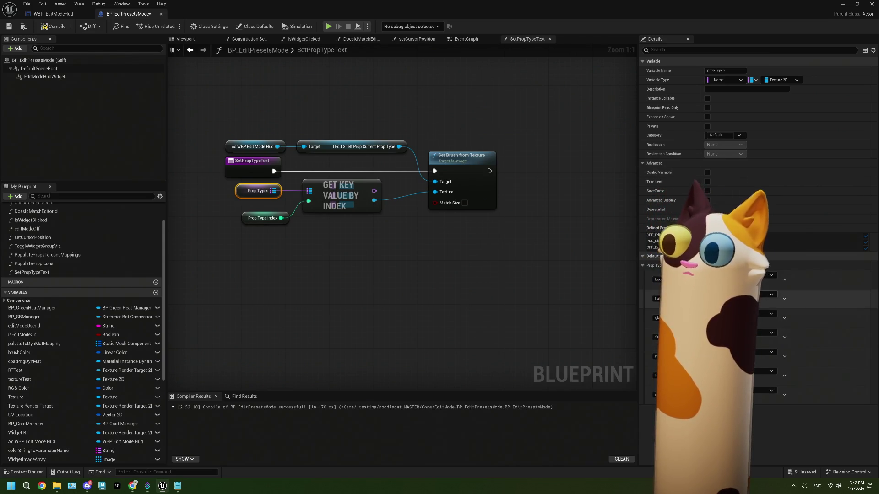
click(771, 294)
text(hat)
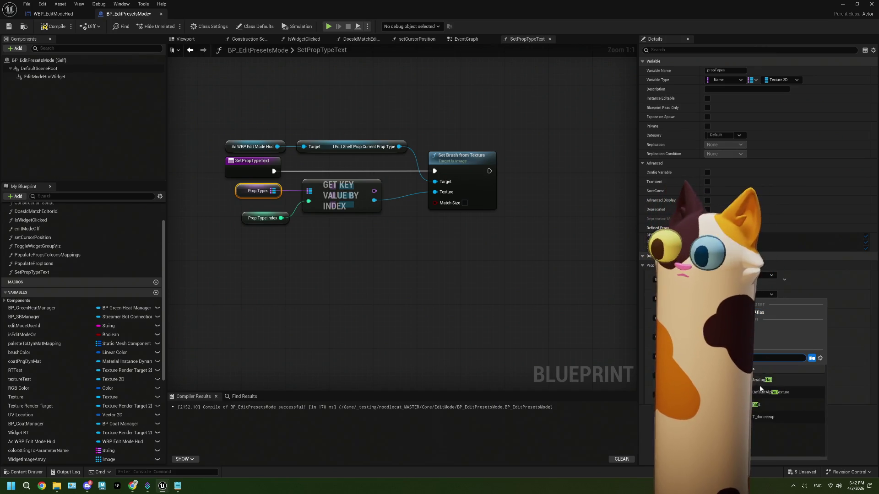
click(764, 380)
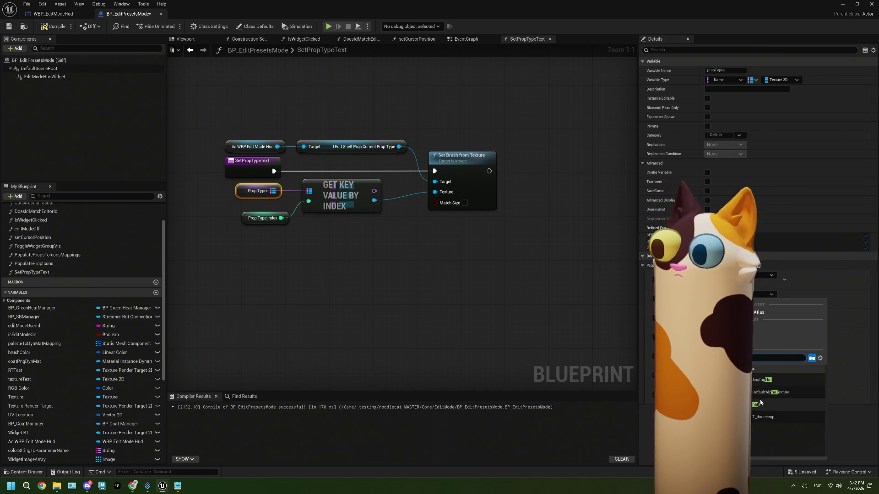
click(771, 314)
text(glas)
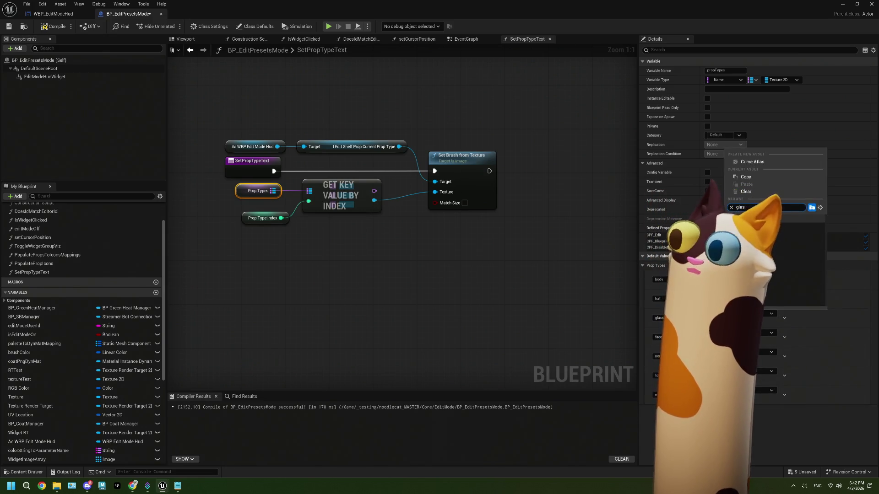
click(766, 229)
click(758, 334)
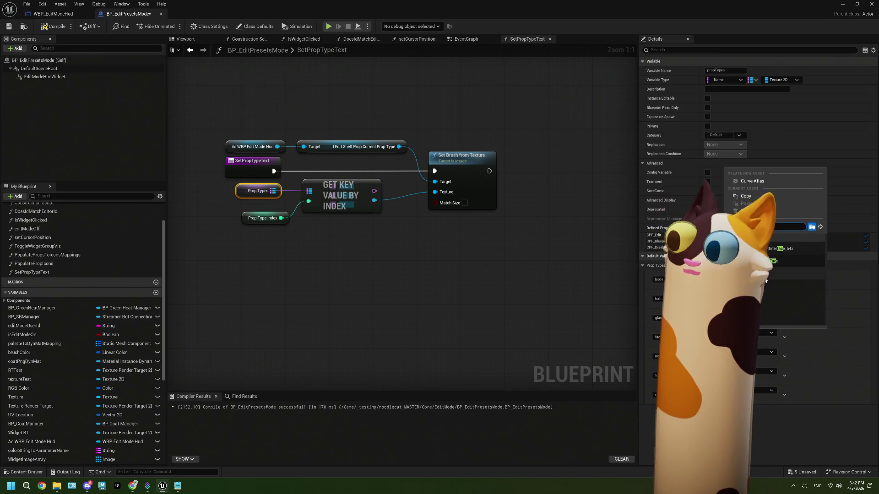
click(755, 337)
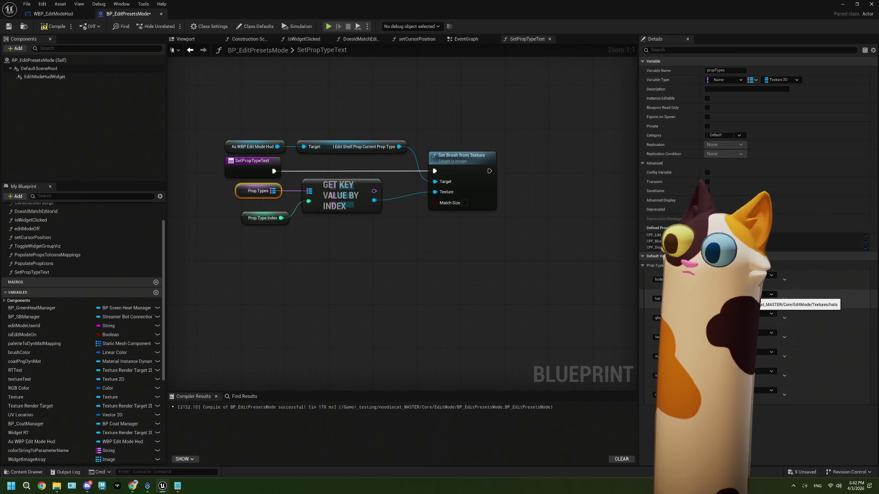
key(ctrl+s)
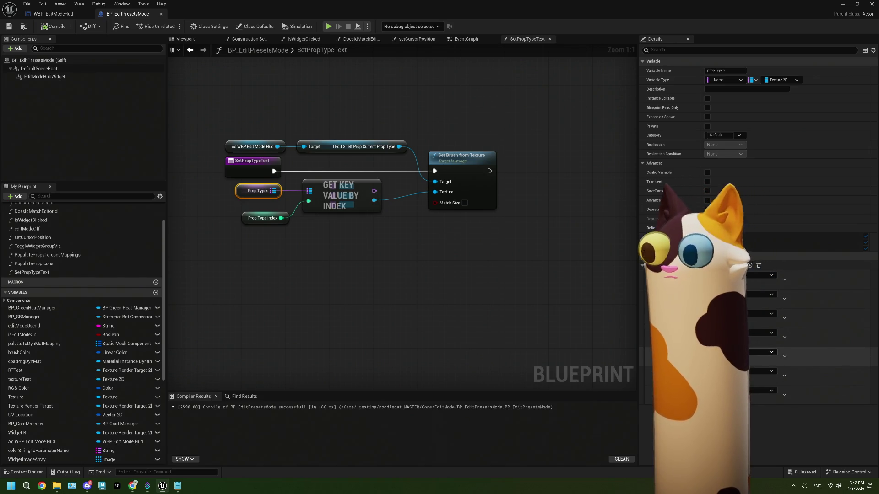
Assign textures to the remaining Prop Types entries including torso, then compile and save
click(751, 352)
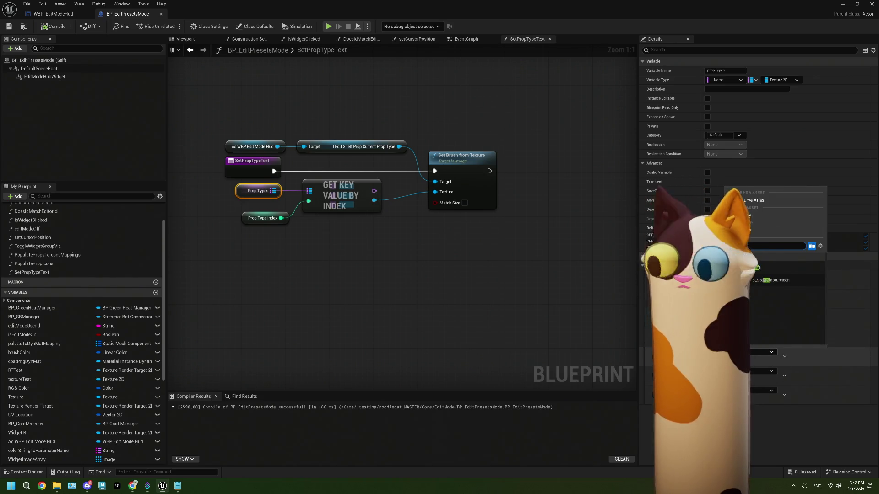
click(769, 342)
click(750, 371)
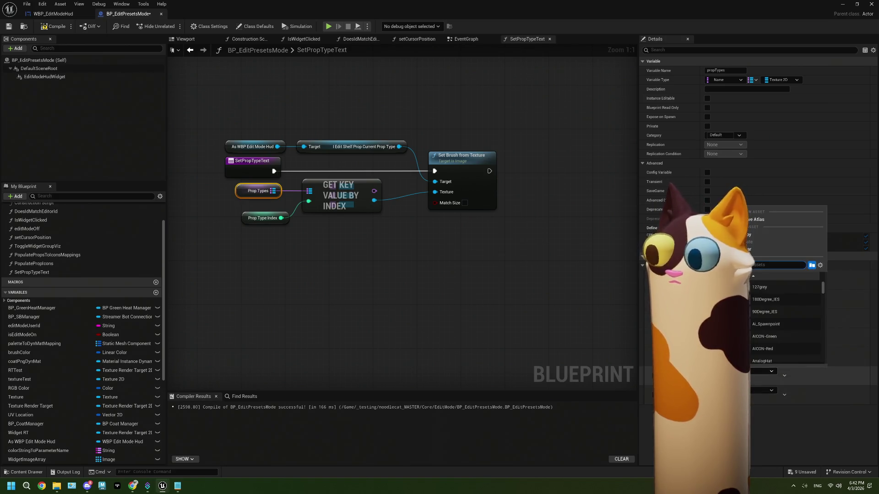
text(tor)
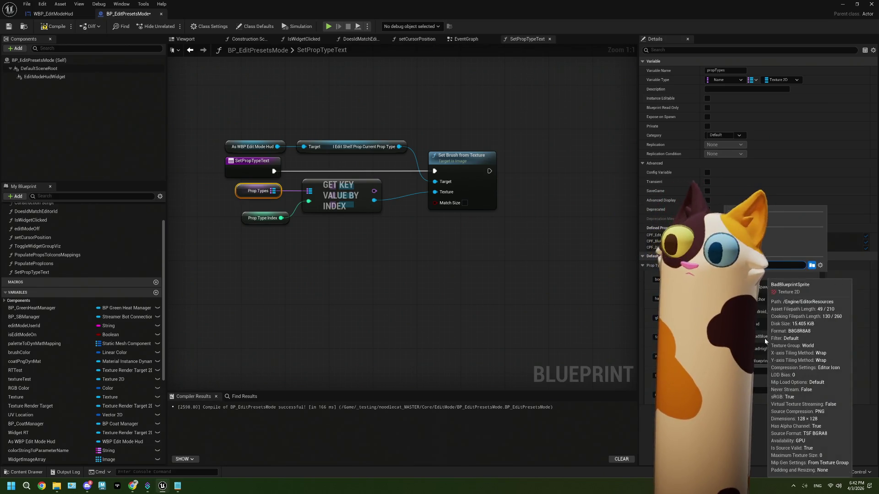
click(778, 313)
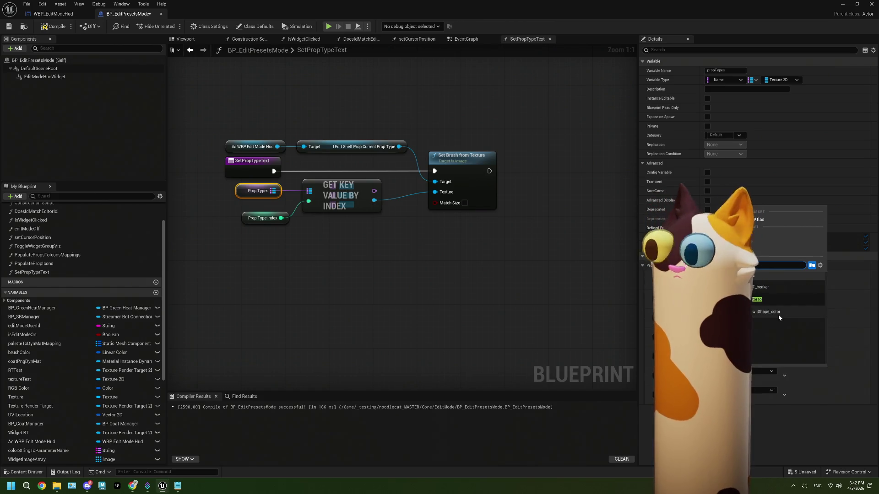
click(758, 389)
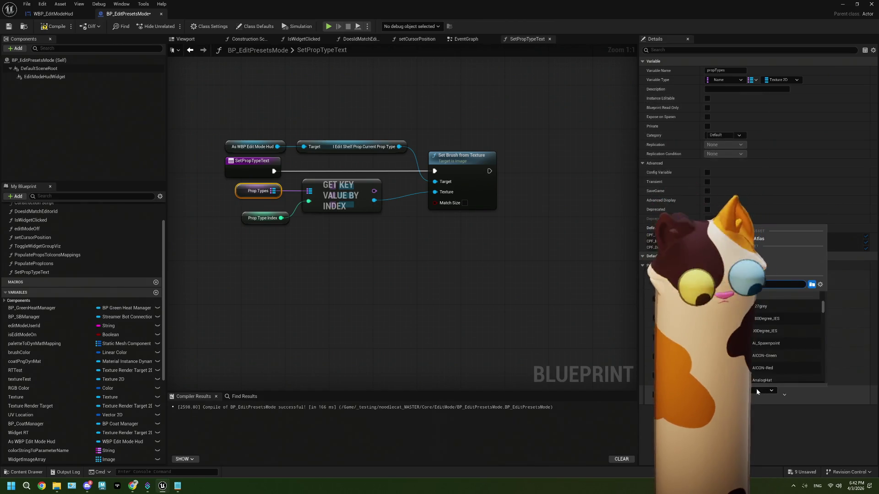
click(784, 309)
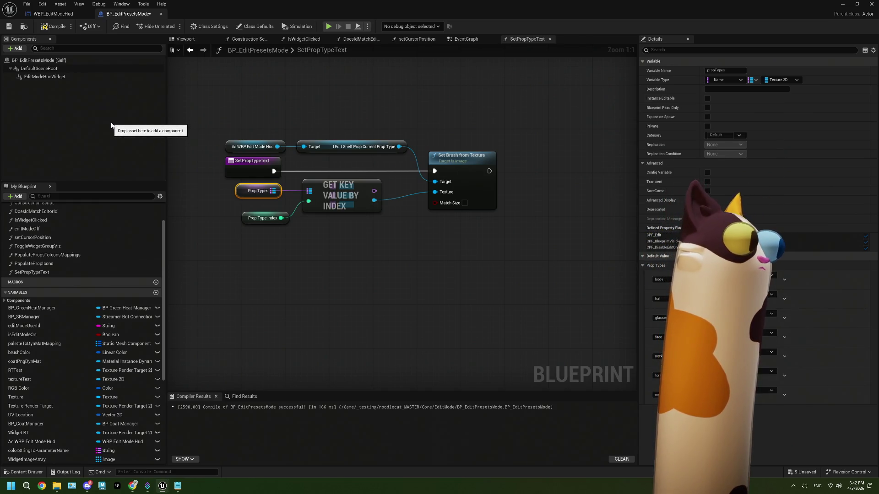
click(54, 27)
click(9, 26)
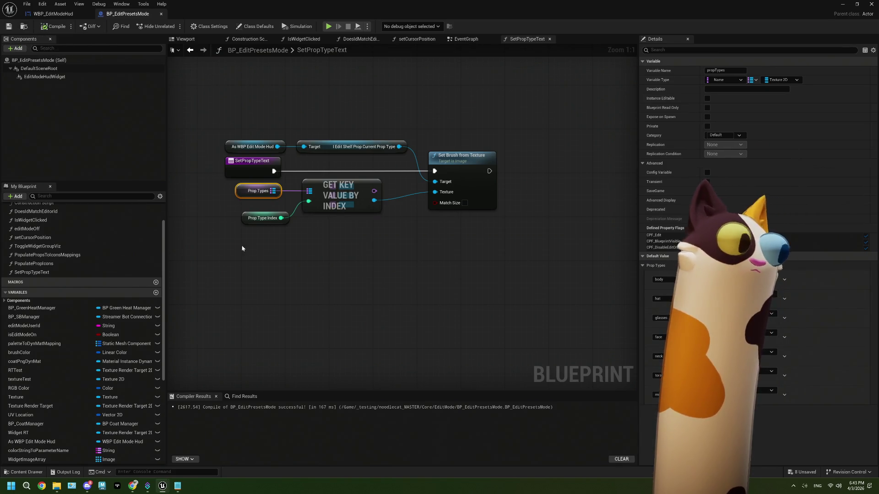
Return to the EventGraph and locate the HUD reference reroute node
click(465, 256)
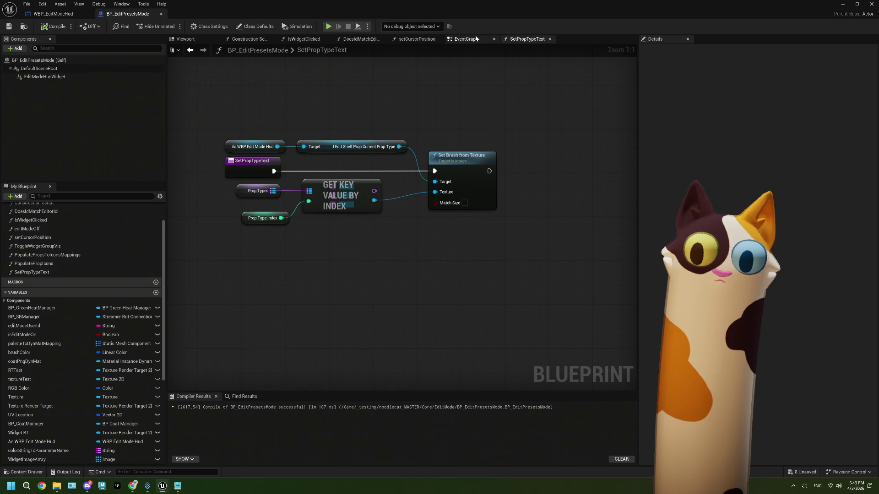
key(alt+Left)
scroll(383, 201, down, 7)
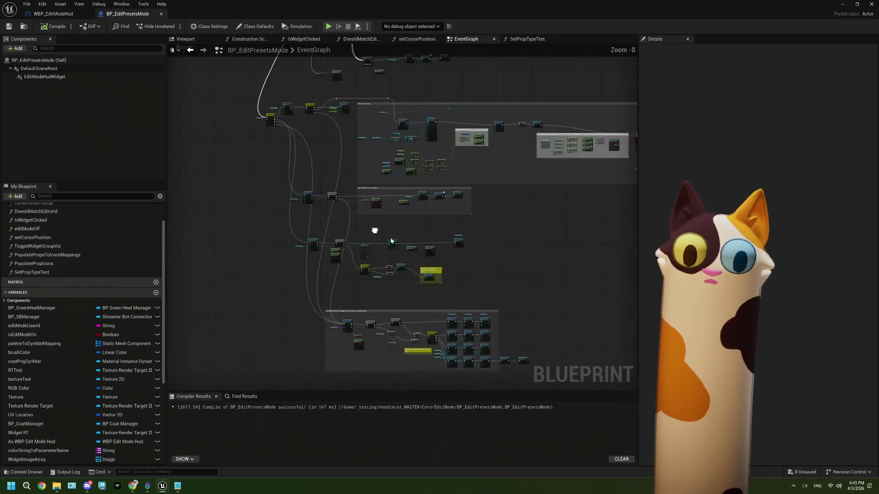
scroll(332, 166, up, 7)
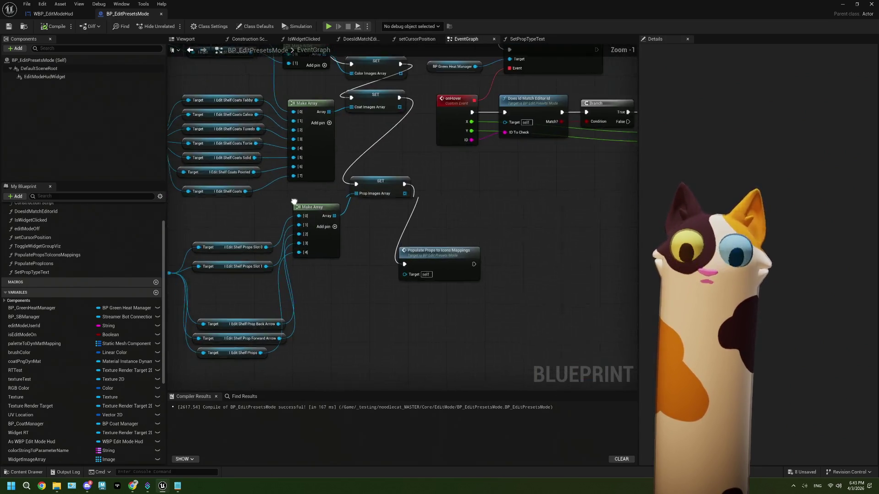
scroll(304, 266, up, 1)
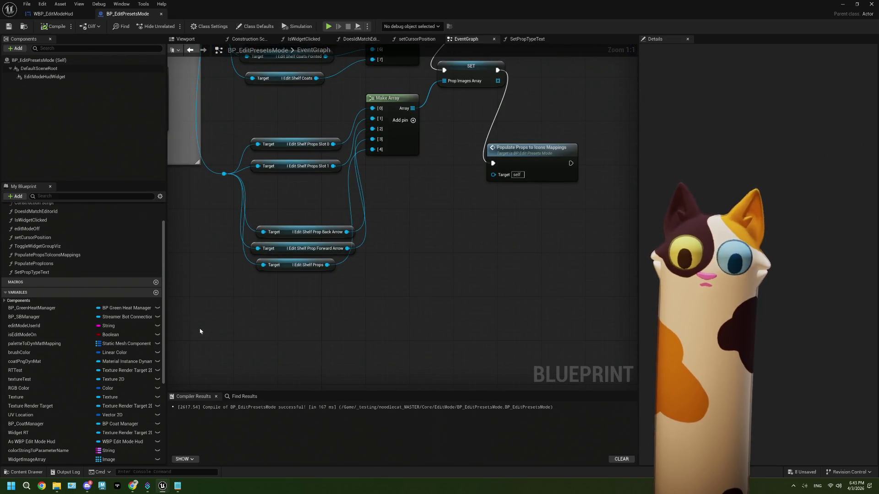
scroll(63, 405, down, 3)
scroll(63, 402, down, 3)
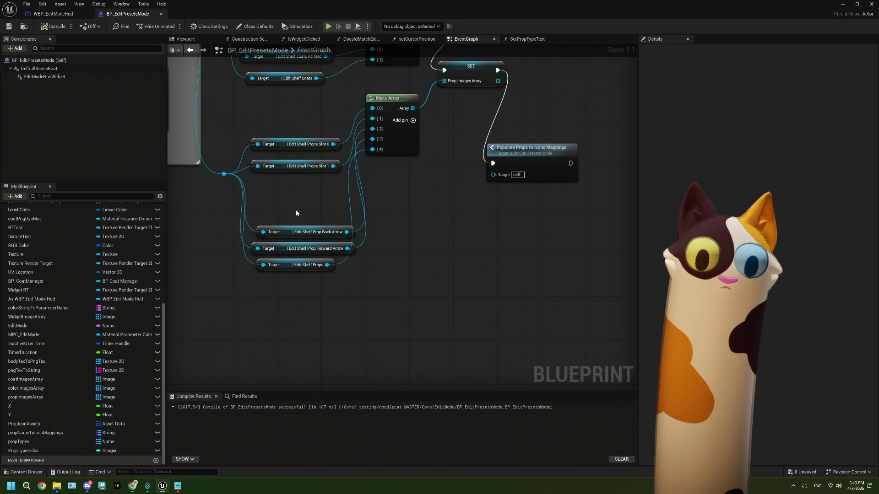
Drag a new wire off the HUD reference to bring up the context-sensitive action search
drag(296, 210, 311, 235)
mouse_move(239, 201)
mouse_down()
mouse_move(292, 245)
mouse_move(246, 287)
mouse_up()
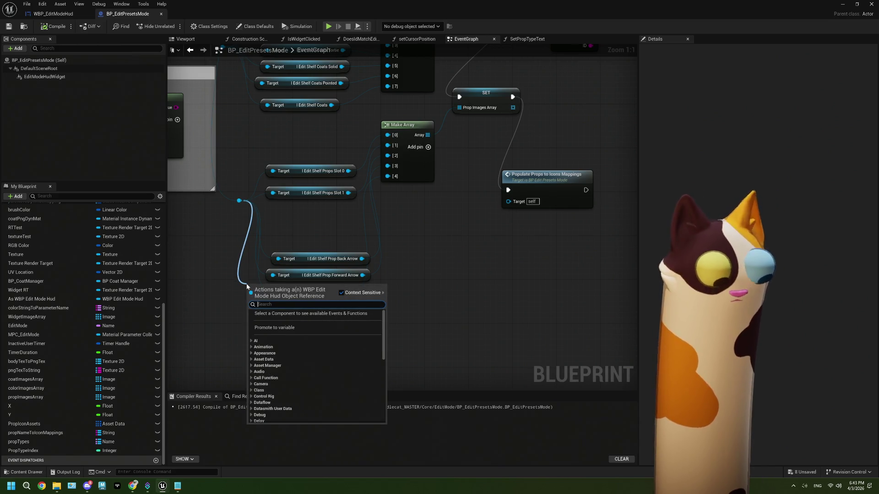
text(g)
key(BackSpace)
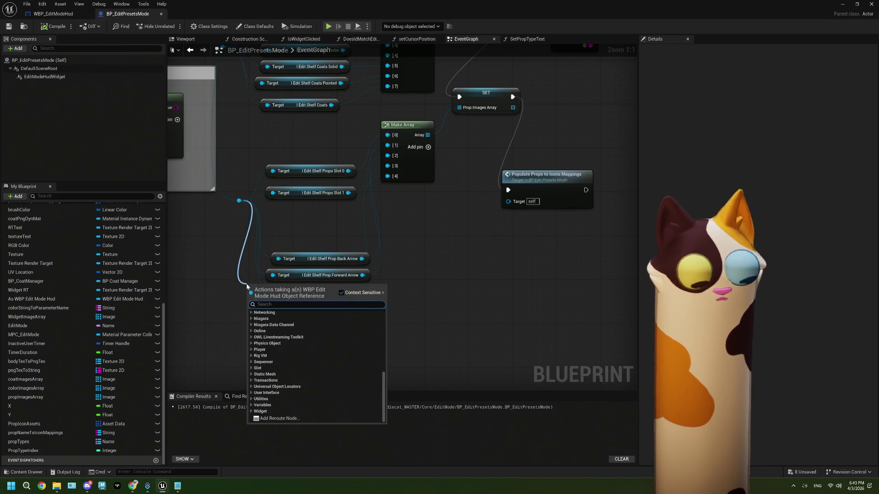
text(g)
key(BackSpace)
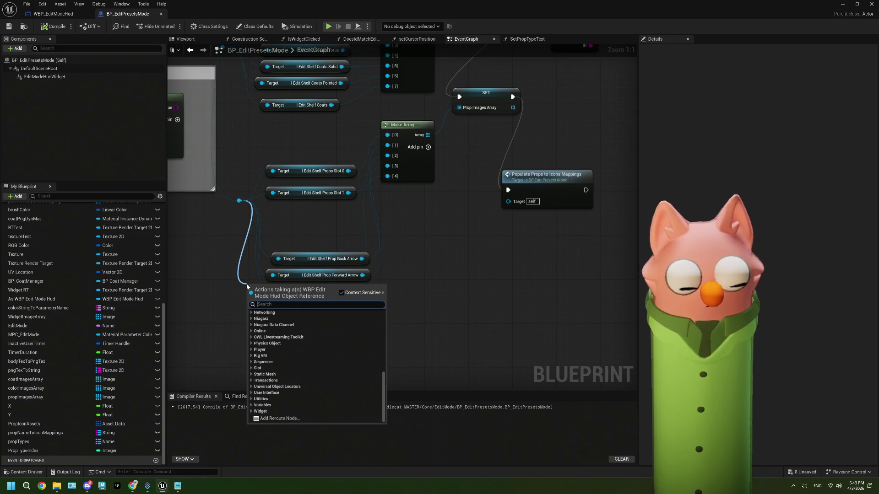
Add a Get Current Prop Type node and rearrange the arrow and Props Slot 1 nodes
text(curr)
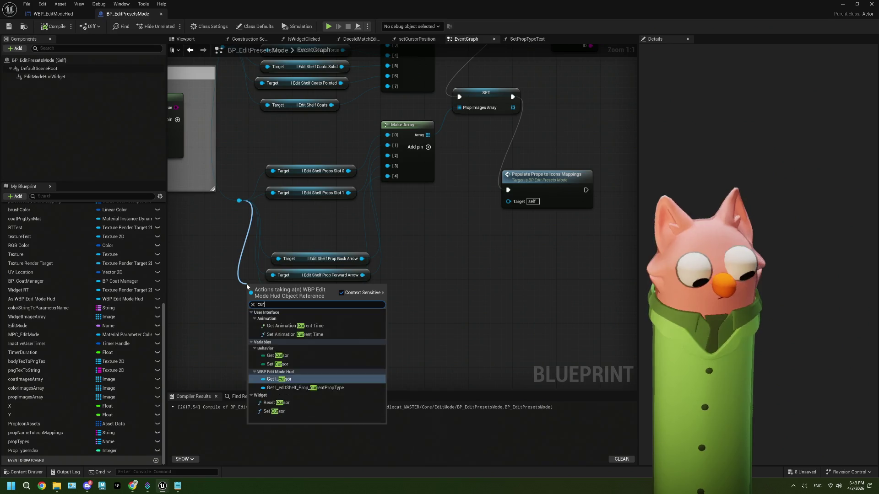
click(337, 356)
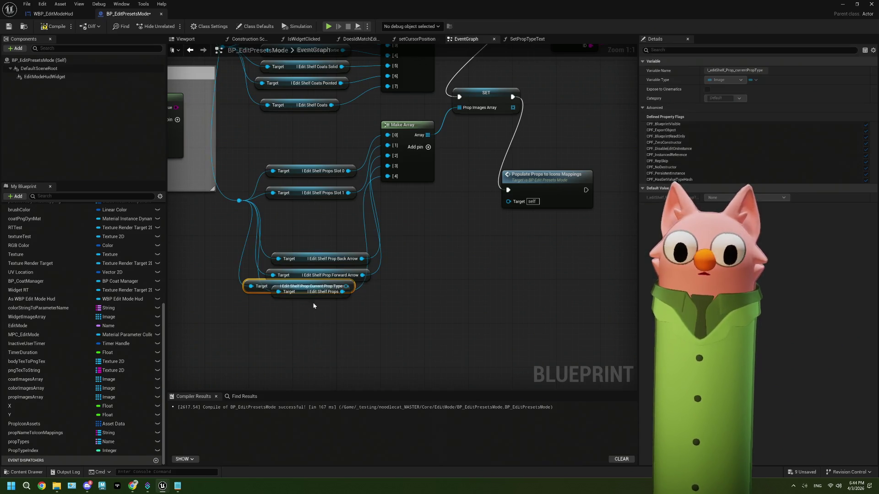
click(351, 259)
ctrl+click(368, 272)
mouse_move(369, 272)
mouse_down()
mouse_move(346, 250)
mouse_move(351, 273)
mouse_move(350, 254)
mouse_up()
click(344, 236)
ctrl+click(346, 254)
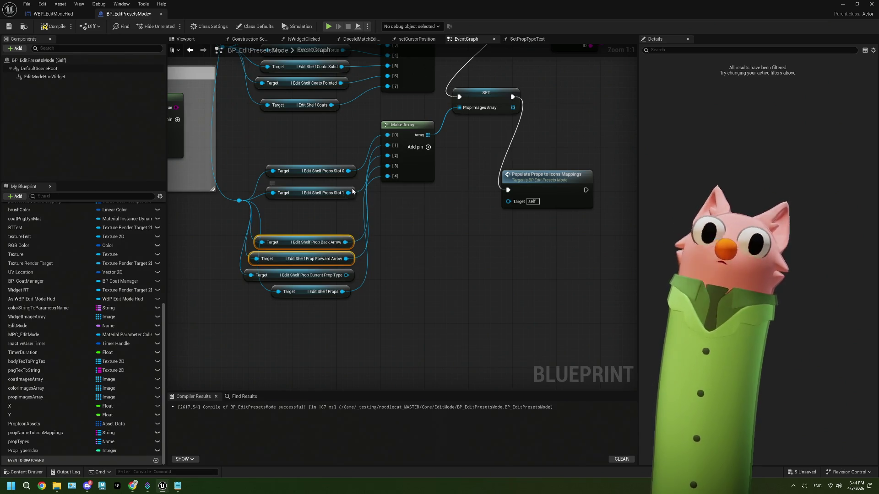
drag(351, 187, 351, 182)
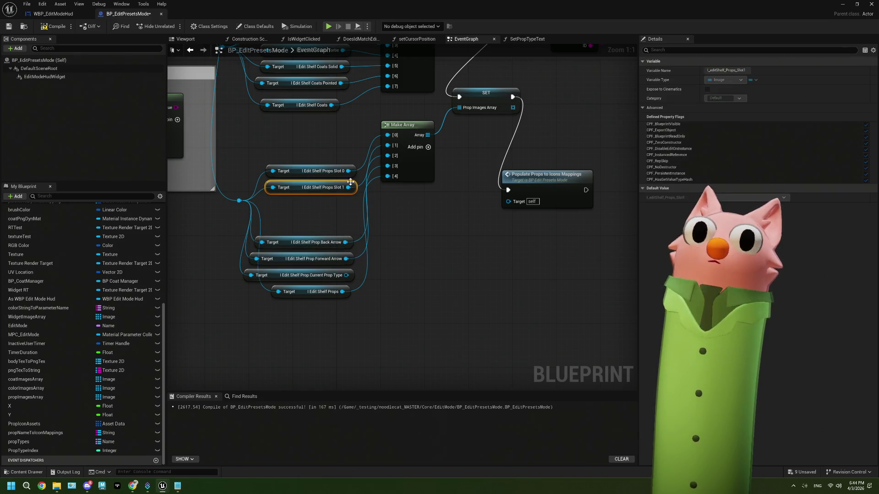
Unlink Back Arrow, Forward Arrow and Edit Shelf Props from Make Array, move them down, compile
alt+click(346, 242)
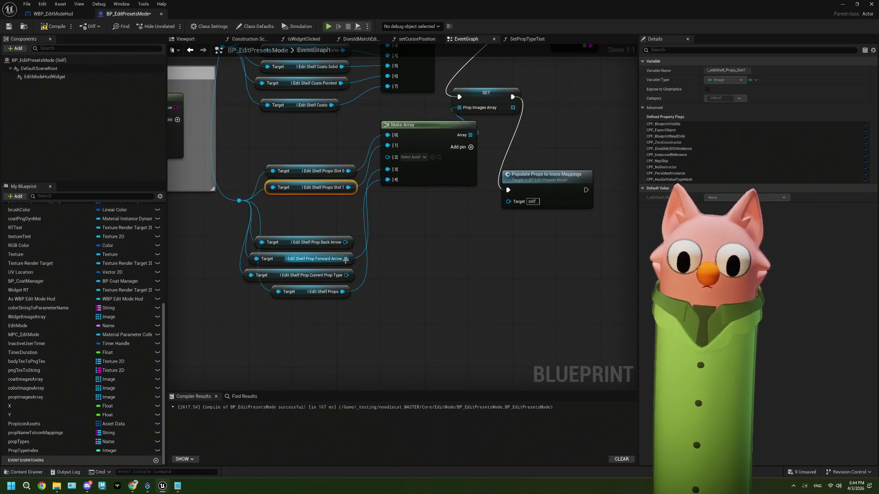
alt+click(346, 259)
click(388, 278)
drag(369, 310, 340, 243)
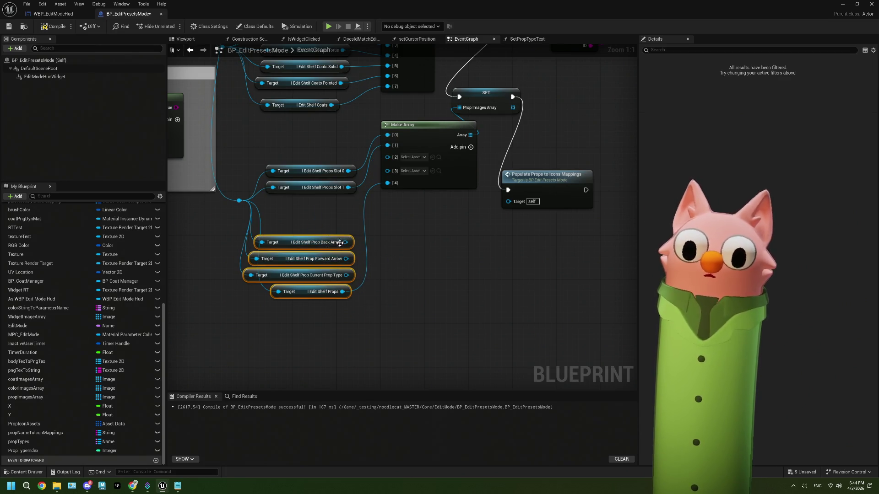
drag(347, 297, 341, 240)
alt+click(344, 292)
drag(322, 285, 325, 332)
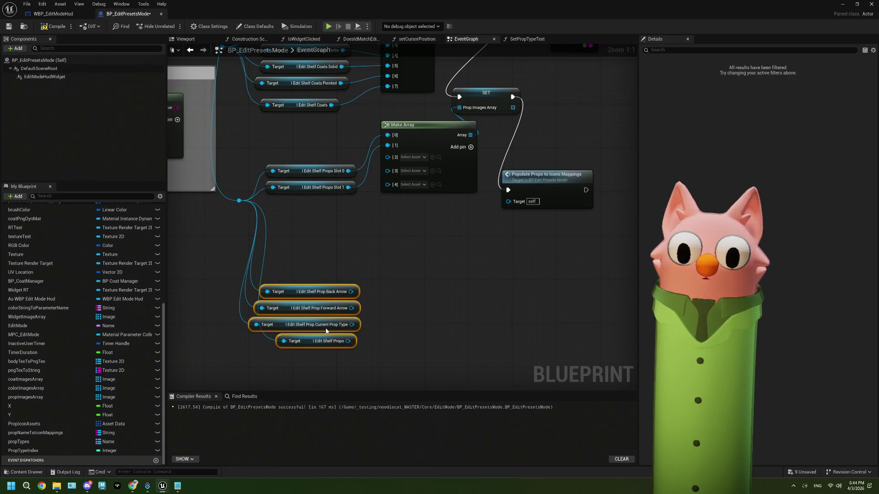
click(397, 270)
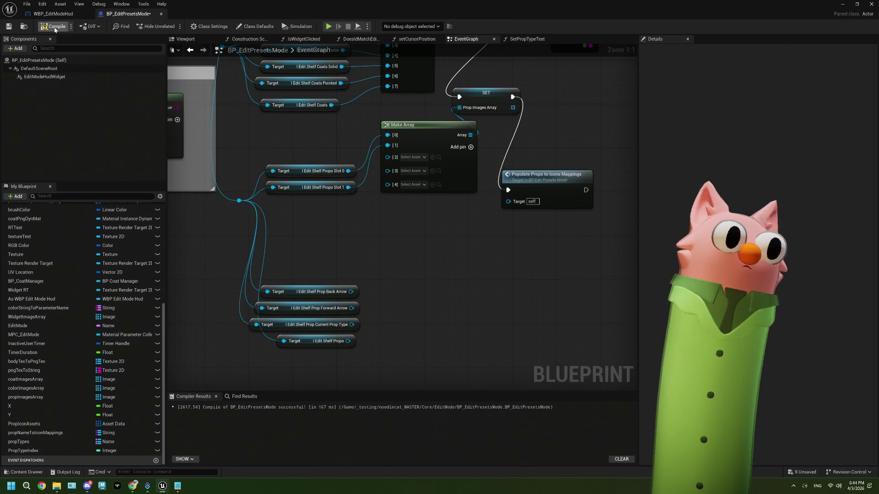
click(8, 27)
drag(347, 246, 362, 259)
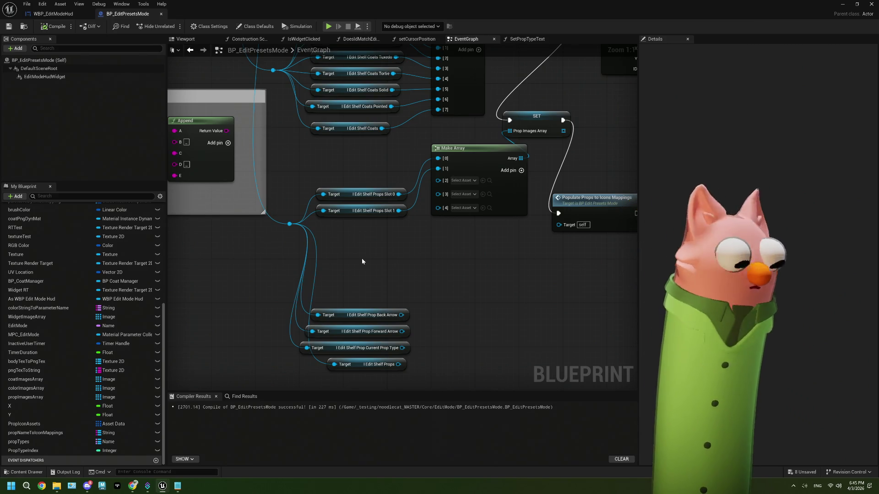
In WBP_EditModeHud, select l_editShelf_Props_Slot1 and try reordering it in the Hierarchy
click(44, 17)
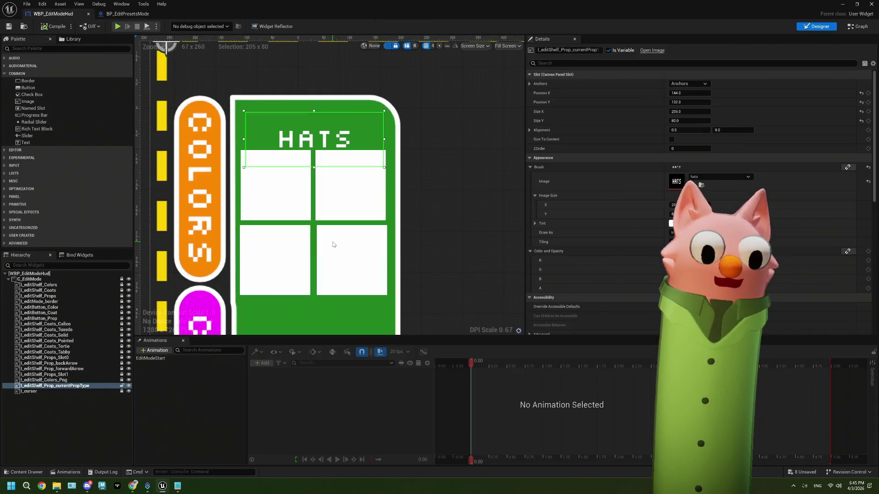
click(72, 375)
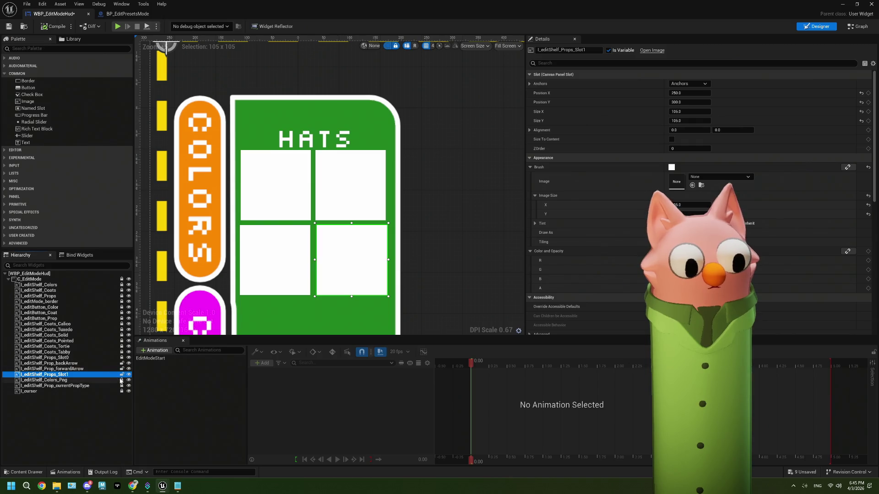
mouse_move(73, 371)
mouse_down()
mouse_move(60, 363)
mouse_move(70, 377)
mouse_up()
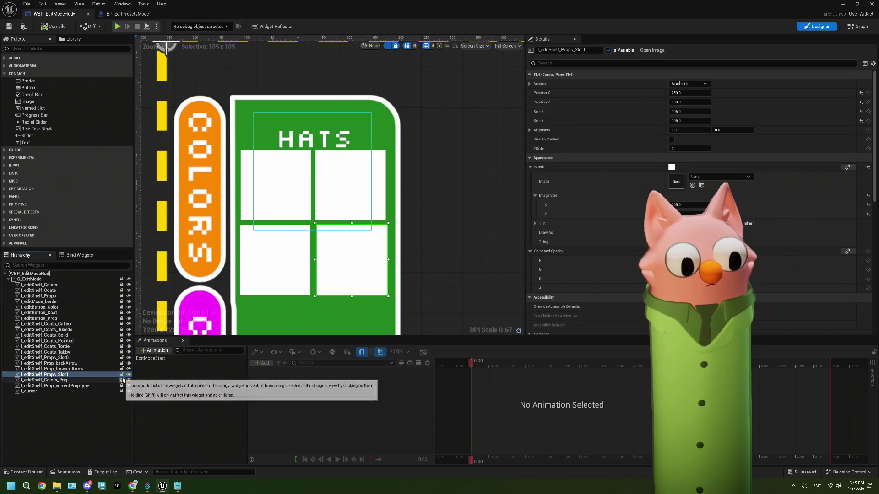
mouse_move(90, 380)
mouse_down()
mouse_move(67, 353)
mouse_move(67, 363)
mouse_move(67, 339)
mouse_move(73, 375)
mouse_up()
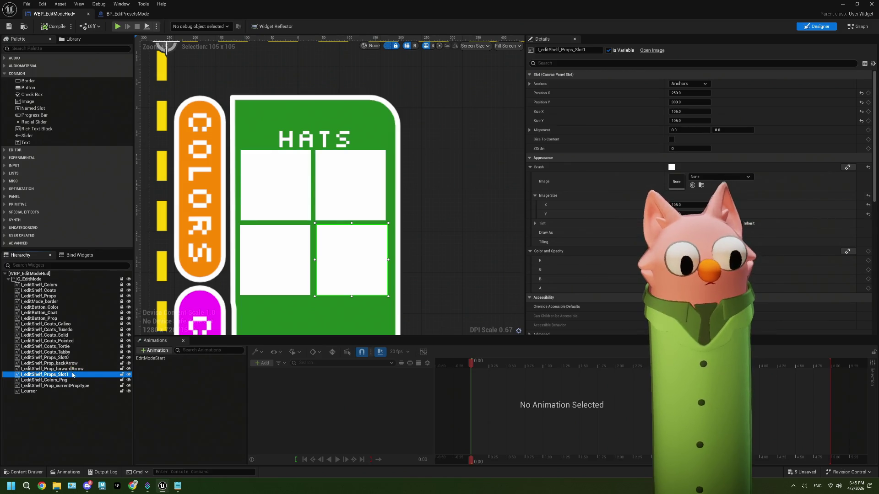
right_click(73, 375)
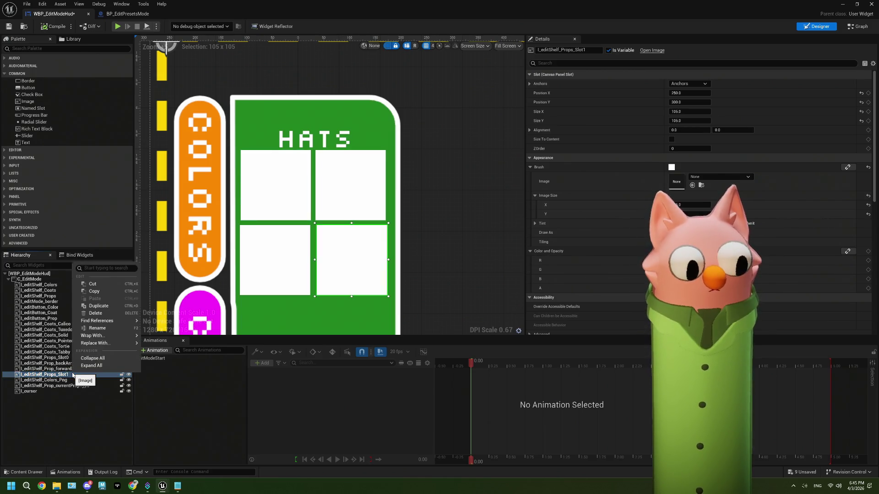
Lock currentPropType, duplicate Props_Slot1, and fit the copy Props_Slot1_1 into the empty lower-left cell
click(73, 375)
right_click(71, 375)
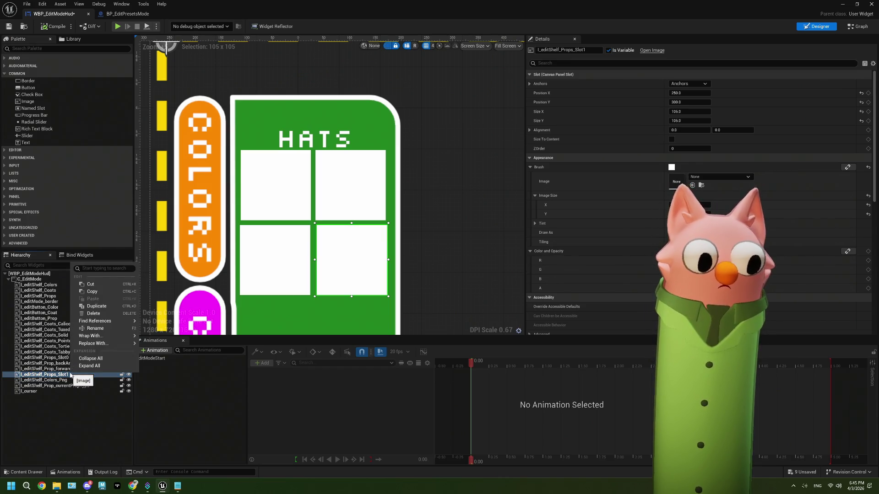
click(70, 375)
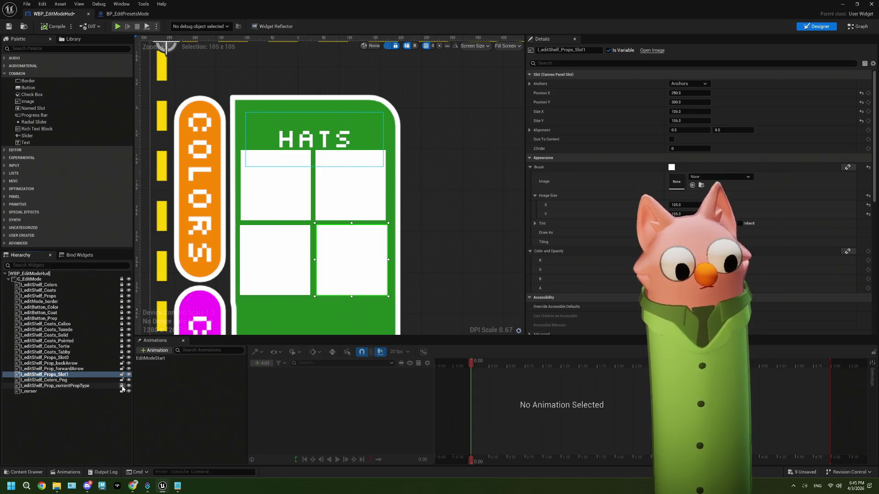
click(121, 386)
right_click(85, 380)
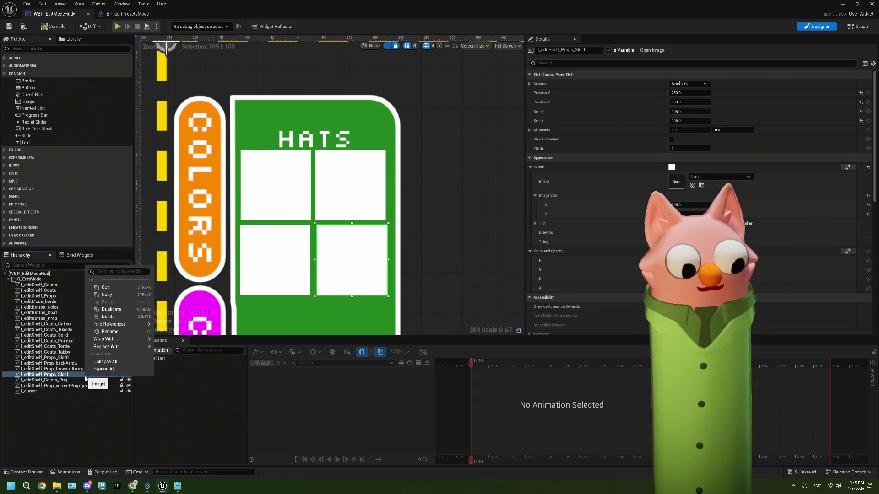
click(108, 309)
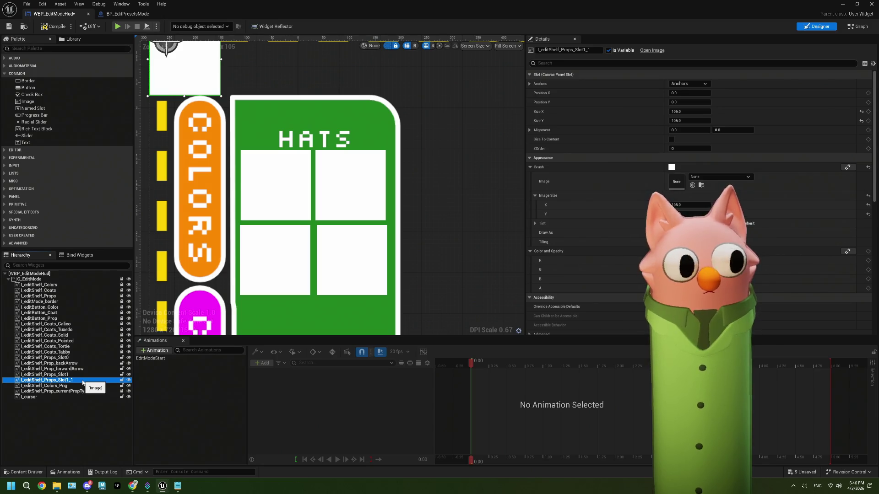
scroll(275, 197, down, 2)
drag(398, 273, 379, 196)
drag(203, 69, 273, 261)
drag(379, 256, 367, 212)
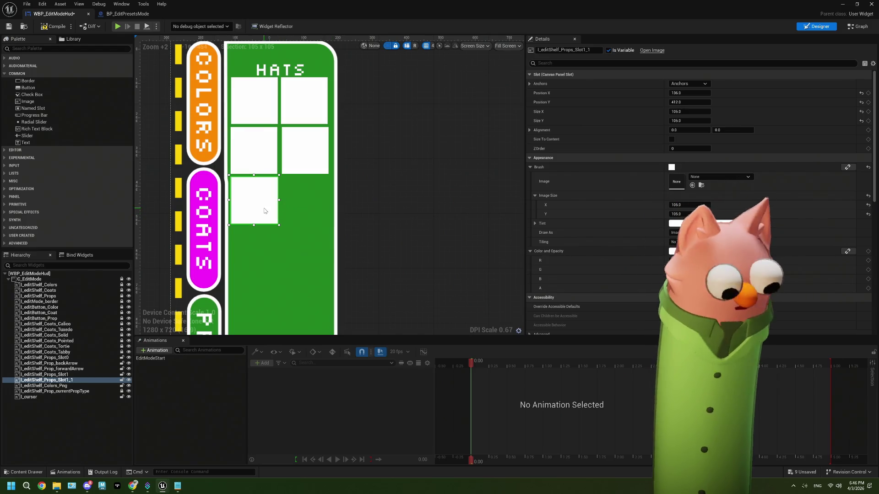
mouse_move(262, 213)
mouse_down()
mouse_move(286, 211)
mouse_move(258, 212)
mouse_up()
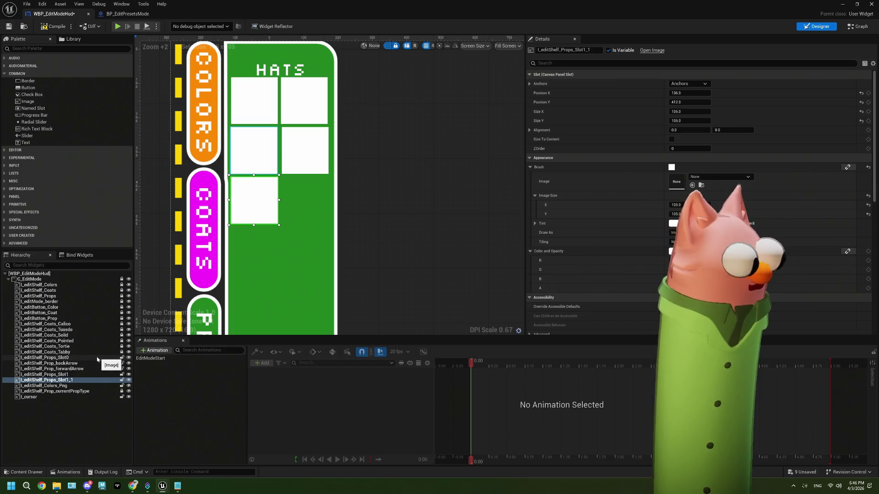
Duplicate Props_Slot1_1 and place the new Props_Slot1_2 in the bottom-row cell beside it
right_click(68, 381)
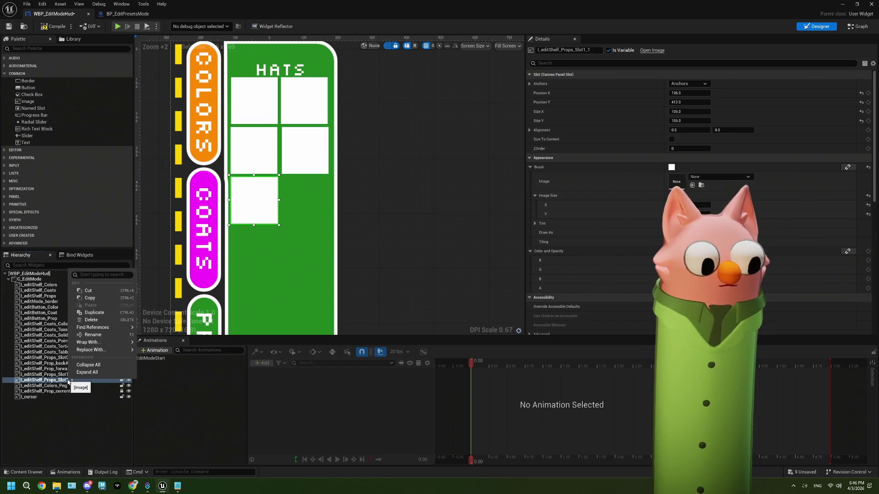
click(92, 312)
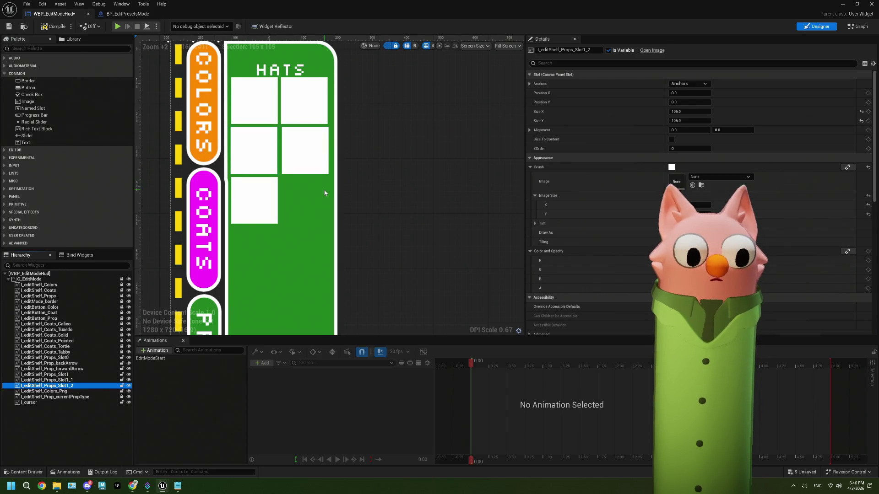
scroll(324, 193, down, 1)
drag(223, 60, 318, 216)
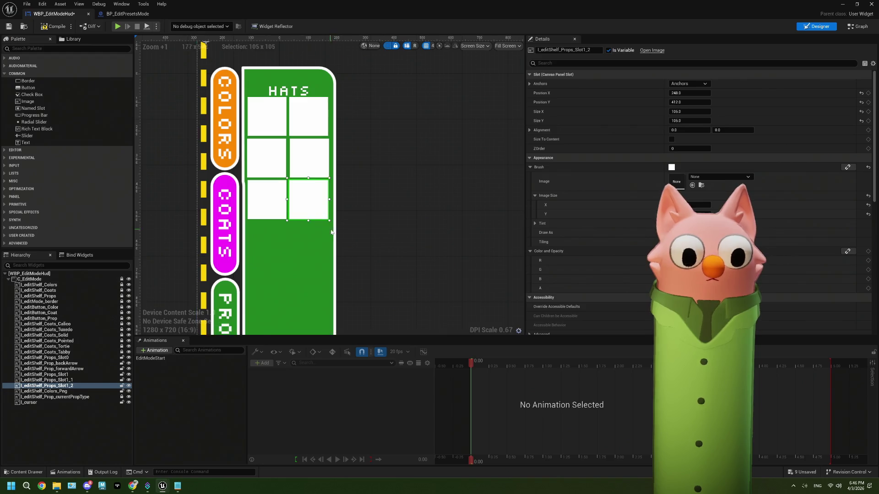
scroll(333, 233, down, 3)
scroll(332, 234, up, 2)
scroll(333, 233, up, 1)
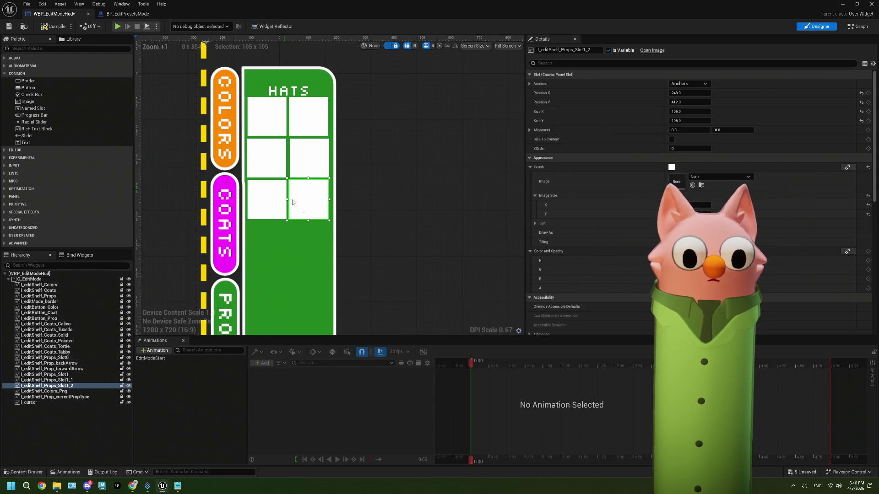
scroll(332, 219, down, 1)
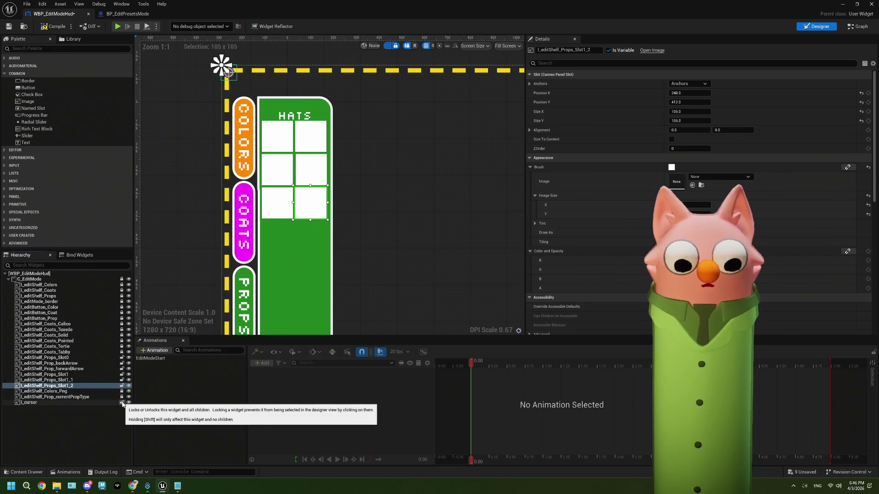
scroll(317, 242, down, 1)
scroll(318, 242, up, 3)
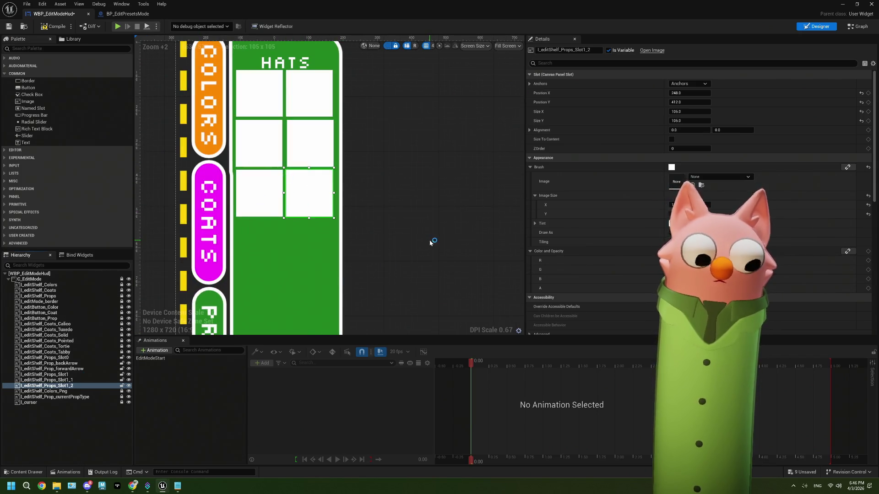
click(392, 257)
Select only Props_Slot1_2 in the Hierarchy and duplicate it to create Props_Slot1_3
mouse_move(384, 256)
mouse_down()
mouse_move(366, 251)
mouse_move(383, 174)
mouse_up()
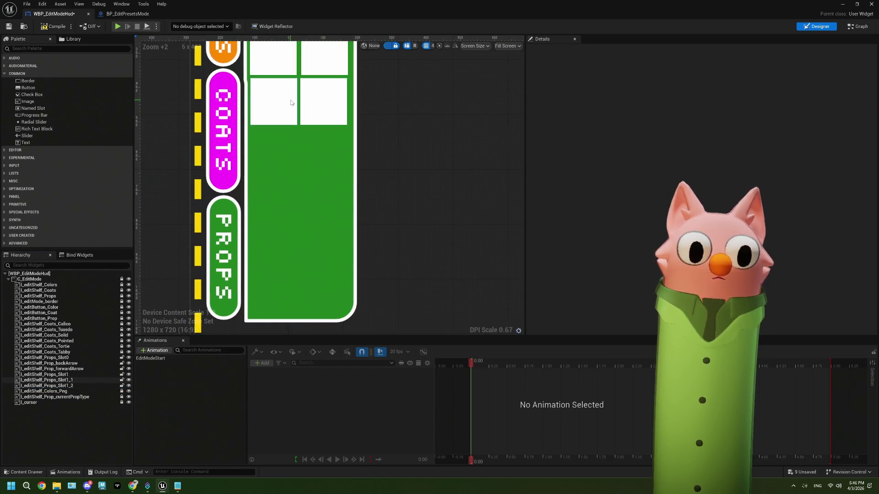
click(77, 385)
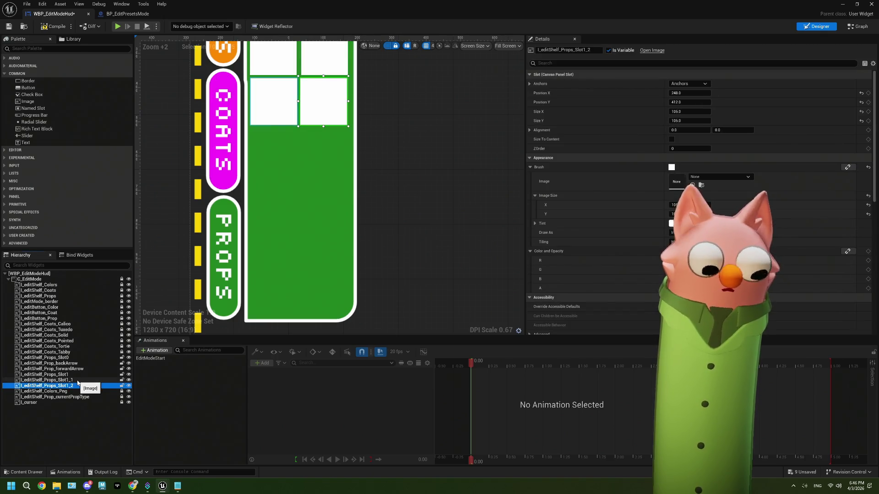
right_click(76, 387)
ctrl+click(64, 380)
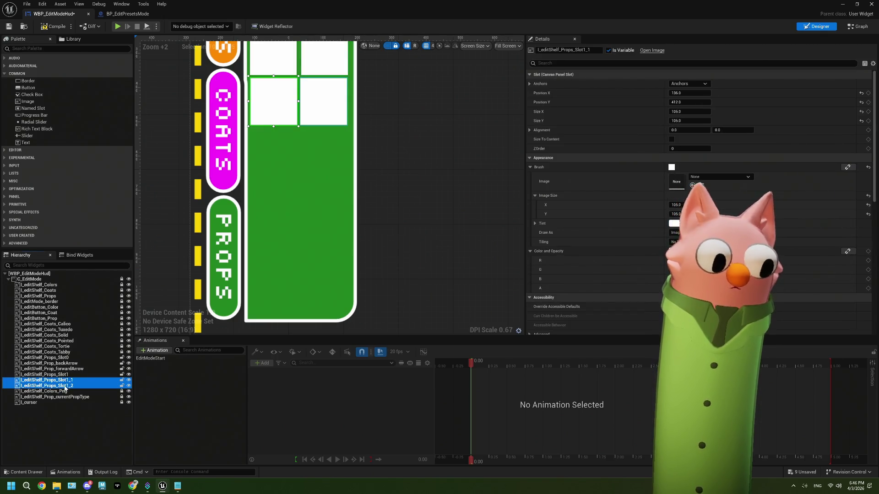
right_click(66, 387)
click(65, 387)
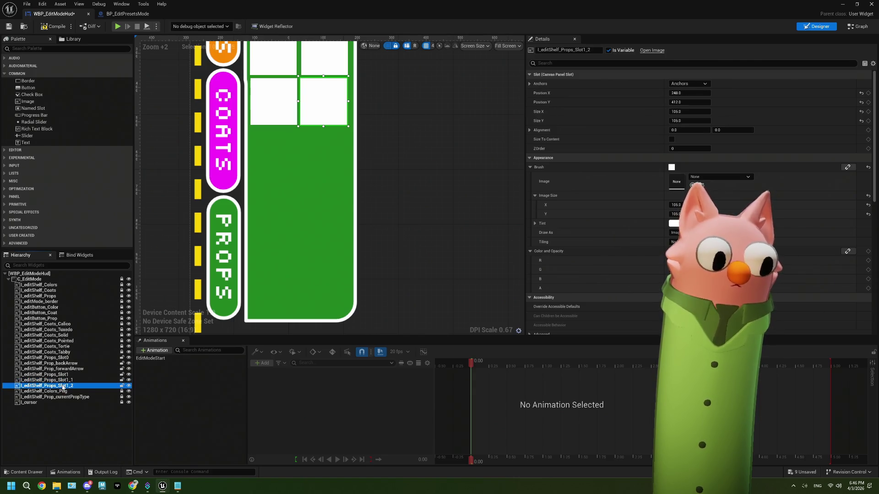
click(63, 387)
key(Escape)
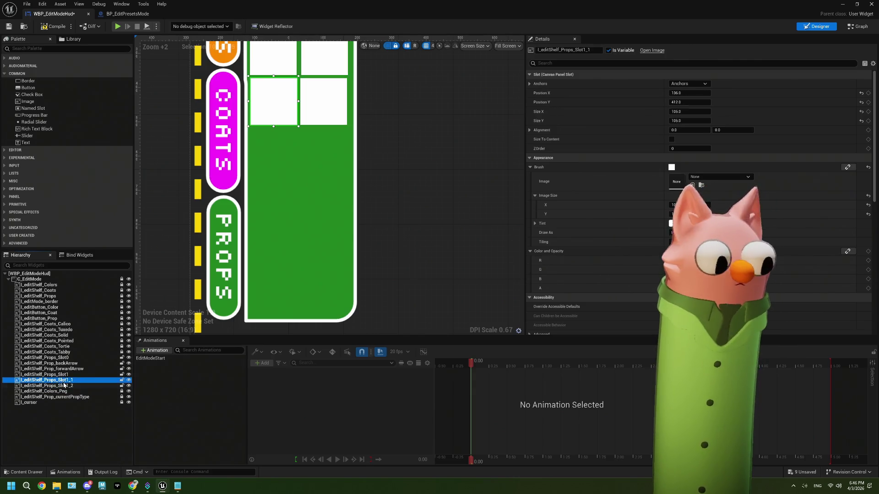
right_click(65, 385)
click(90, 318)
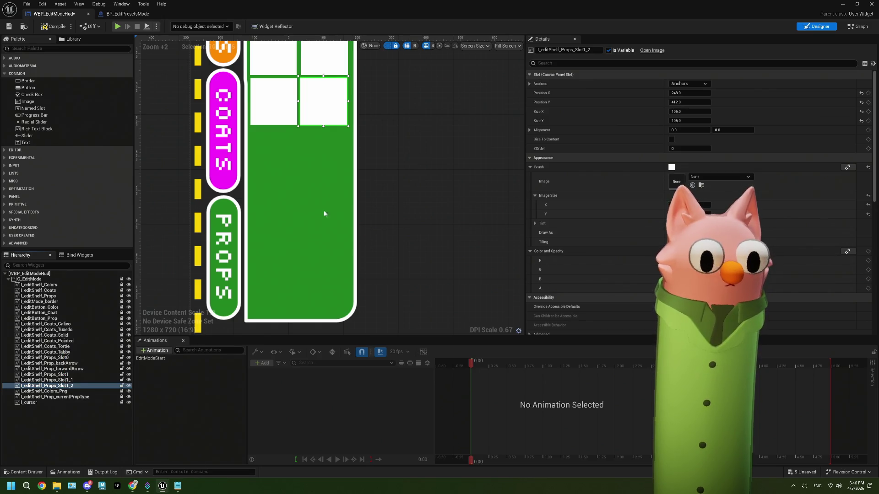
Keep duplicating the newest slot copy to create Props_Slot1_4 through Props_Slot1_8
scroll(341, 170, down, 5)
scroll(340, 169, up, 4)
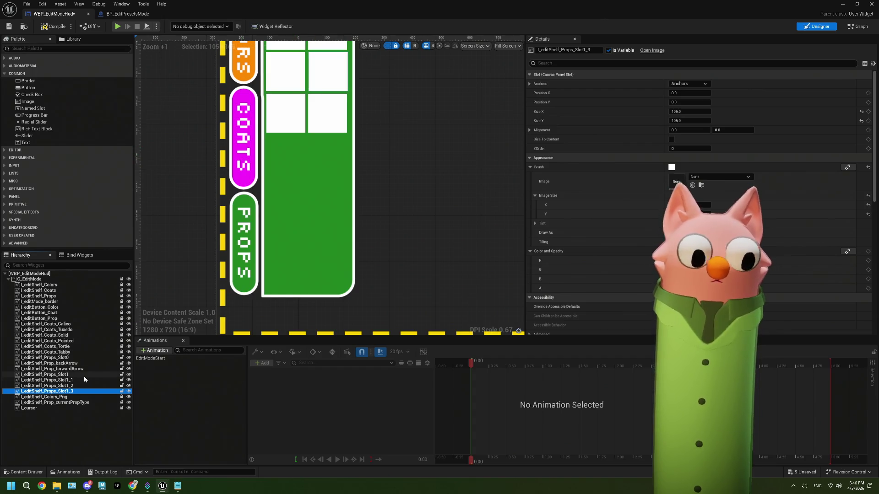
right_click(72, 395)
click(91, 328)
right_click(72, 398)
click(96, 330)
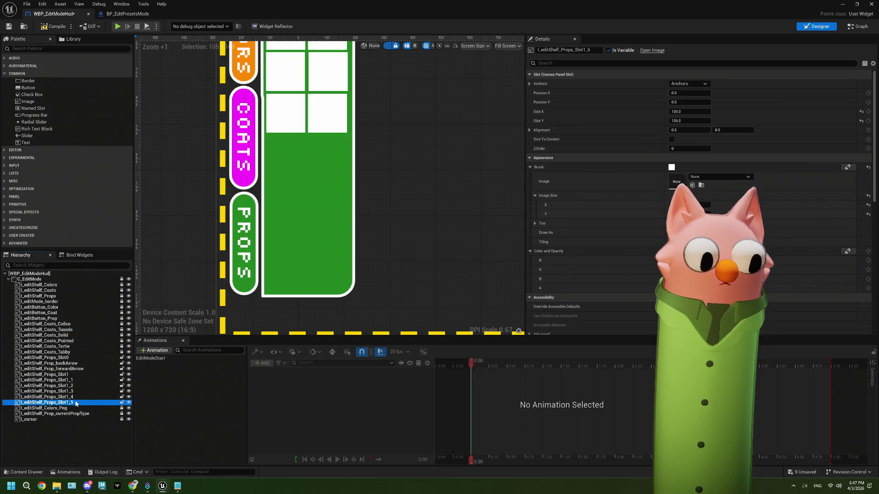
right_click(76, 403)
click(97, 335)
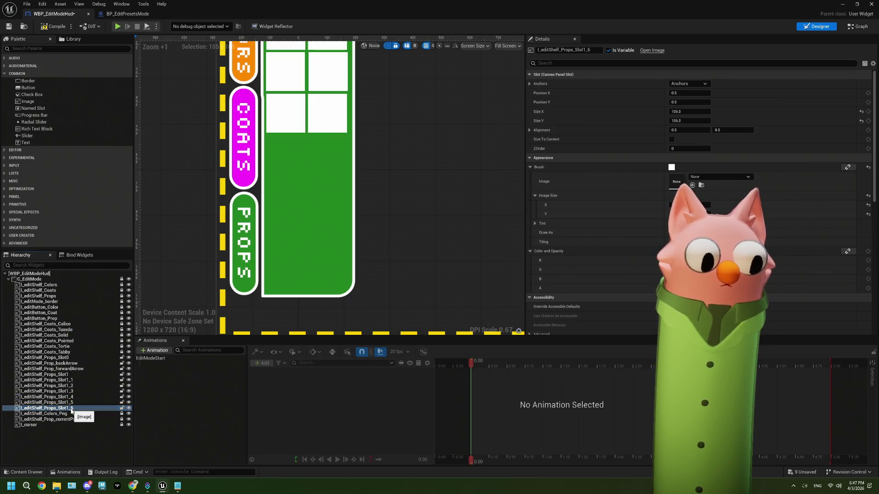
right_click(72, 408)
click(95, 343)
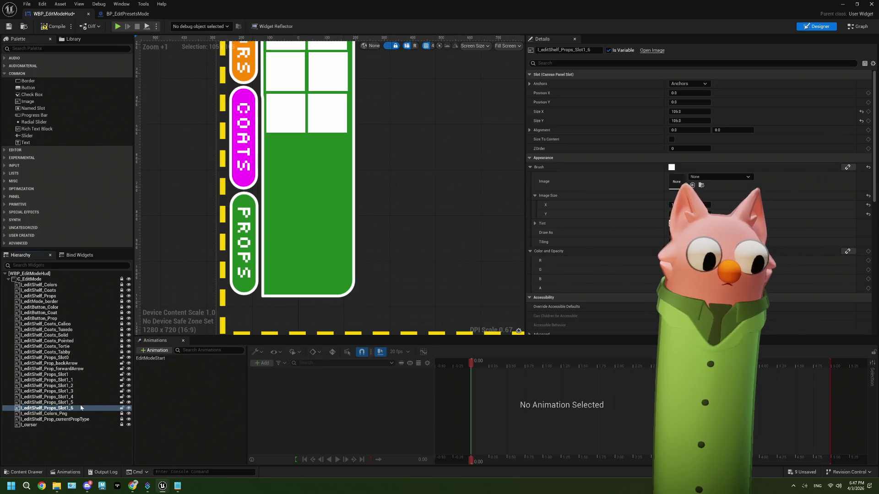
right_click(77, 414)
click(103, 350)
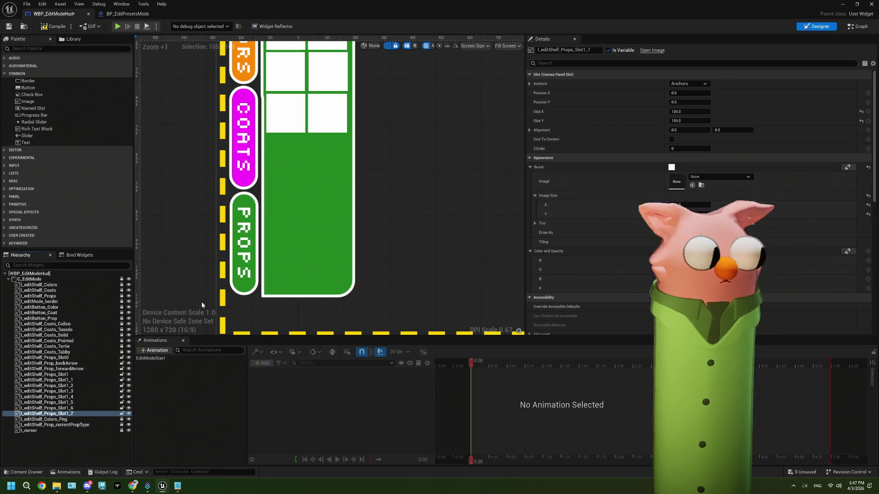
Drag the new slots Props_Slot1_3 through Props_Slot1_8 into the empty HATS grid cells
scroll(333, 196, down, 2)
drag(247, 74, 283, 210)
drag(236, 64, 311, 216)
mouse_move(236, 64)
mouse_down()
mouse_move(294, 235)
mouse_move(287, 243)
mouse_up()
mouse_move(248, 75)
mouse_down()
mouse_move(314, 212)
mouse_move(313, 241)
mouse_move(235, 69)
mouse_move(277, 272)
mouse_up()
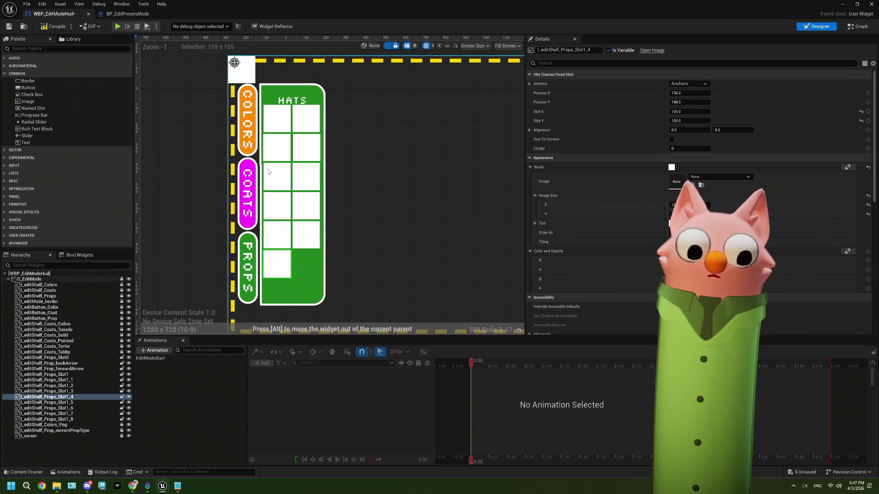
mouse_move(234, 64)
mouse_down()
mouse_move(310, 231)
mouse_move(311, 274)
mouse_up()
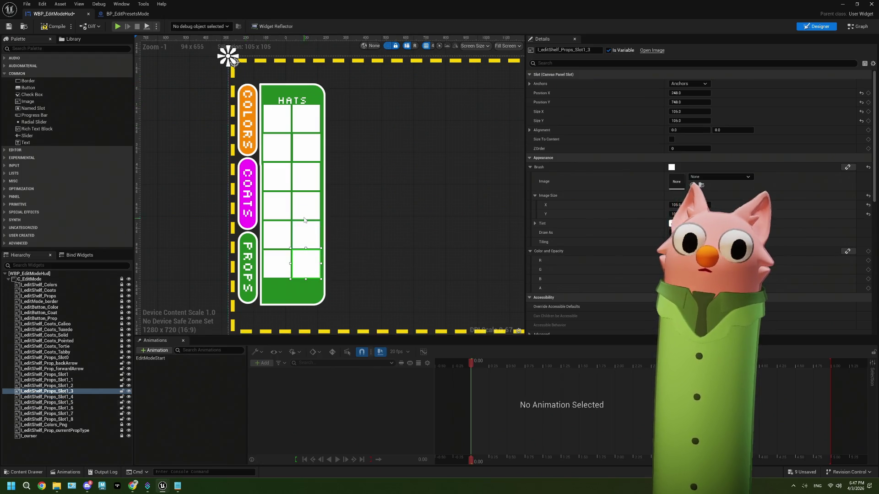
Select Props_Slot0 through Props_Slot1_8 and shift the whole slot grid down about 20 px
scroll(297, 215, up, 1)
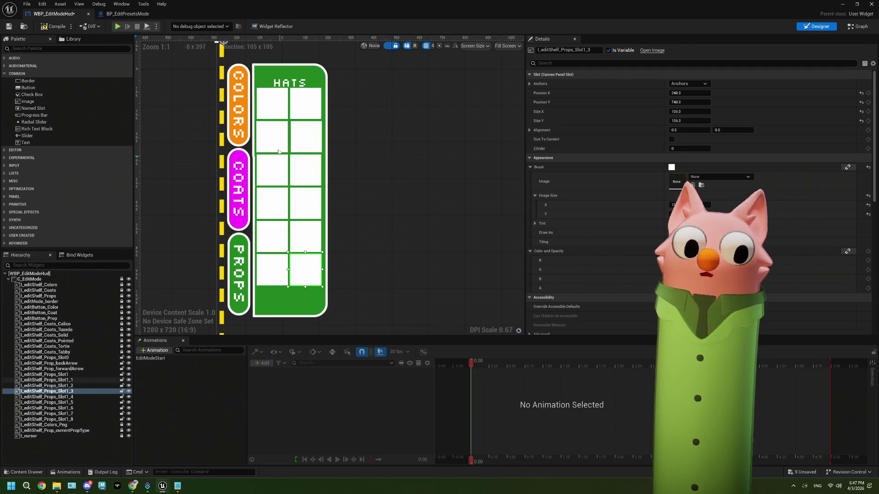
ctrl+click(277, 118)
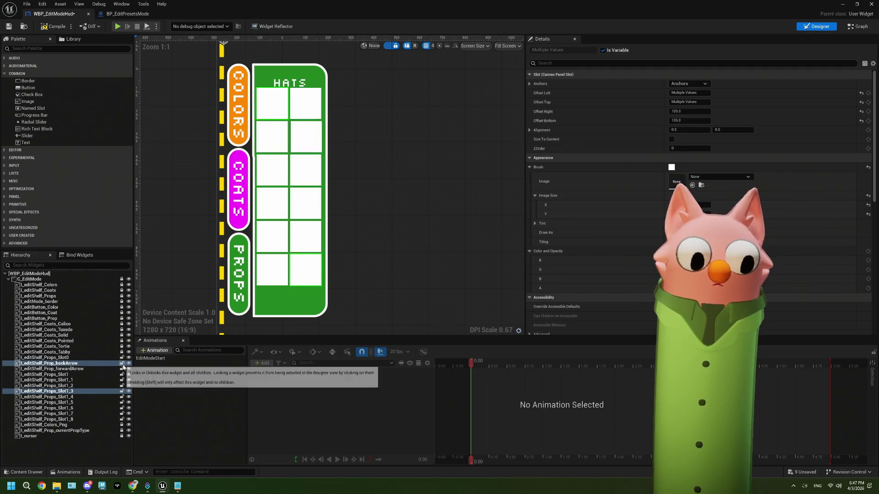
click(112, 414)
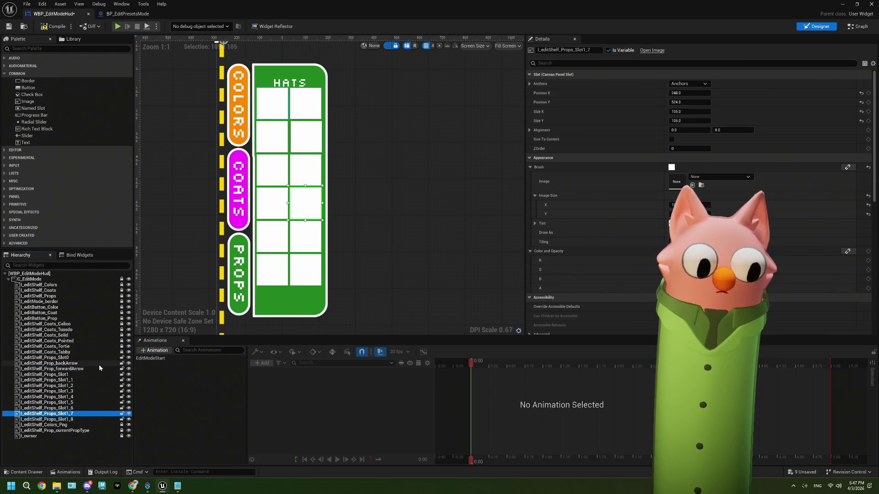
shift+click(96, 358)
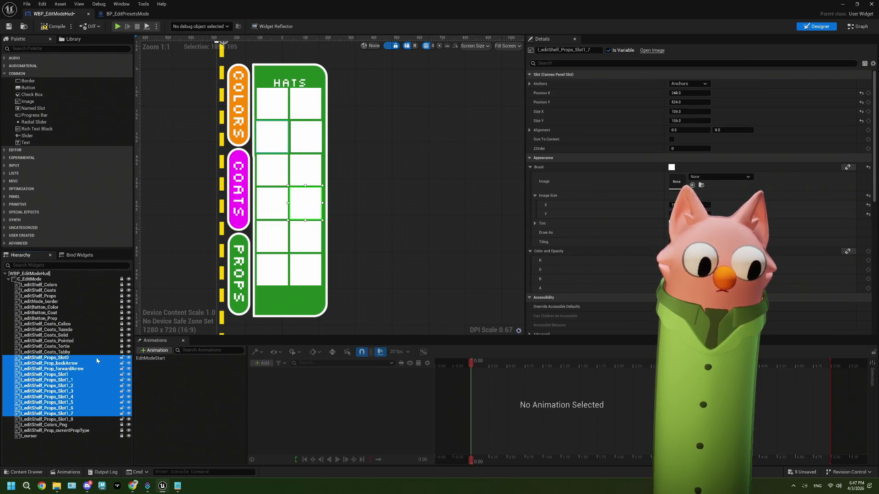
click(306, 233)
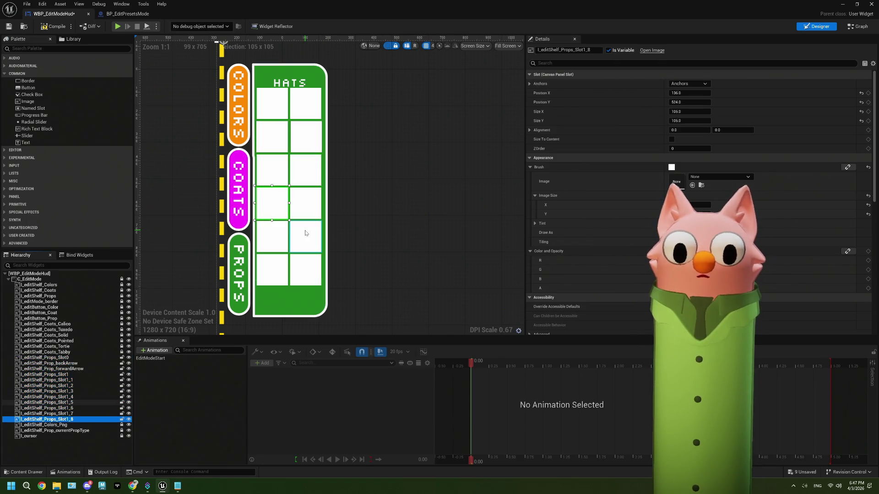
shift+click(77, 357)
drag(302, 210, 303, 236)
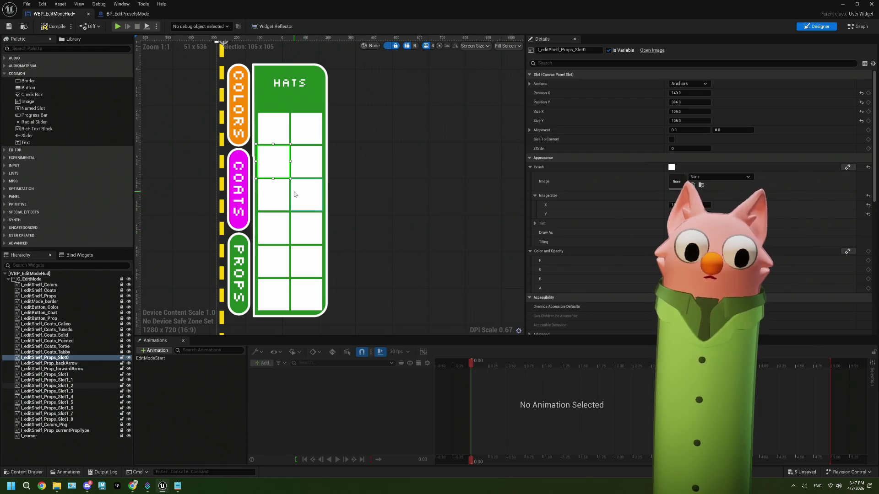
click(87, 363)
ctrl+click(88, 369)
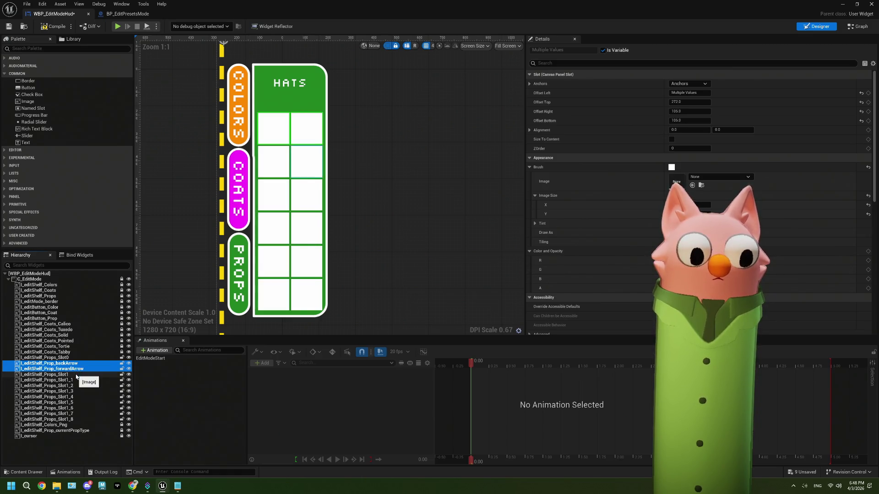
Move the back and forward arrow images up into a row above the slot grid
right_click(80, 368)
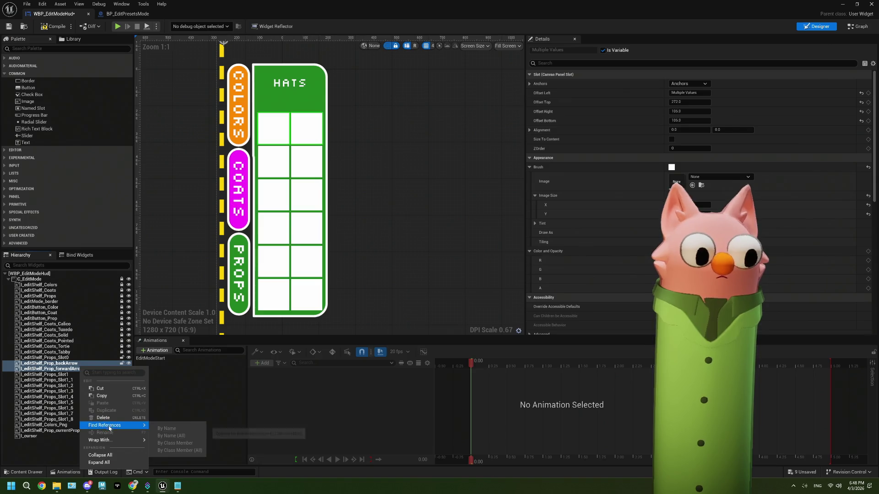
click(58, 365)
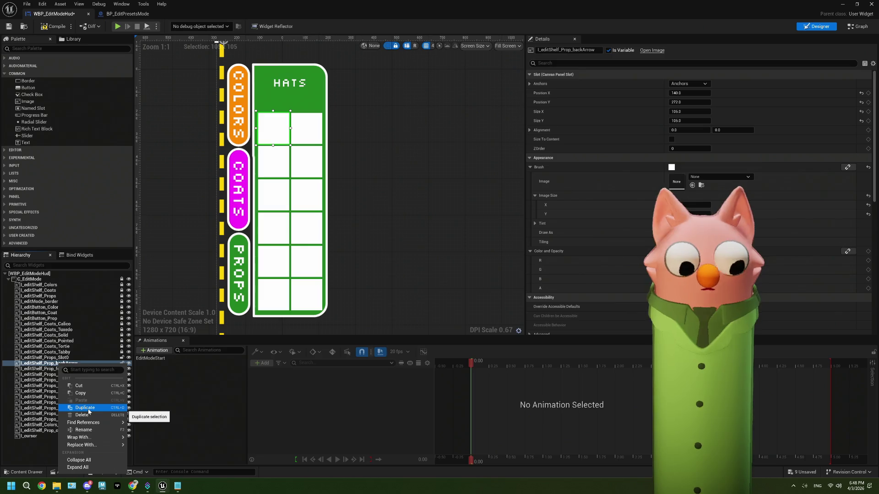
click(68, 365)
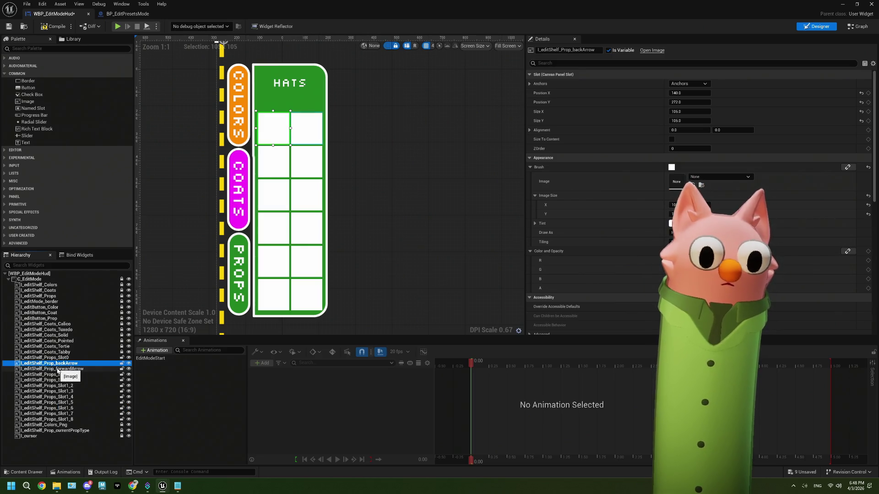
ctrl+click(58, 370)
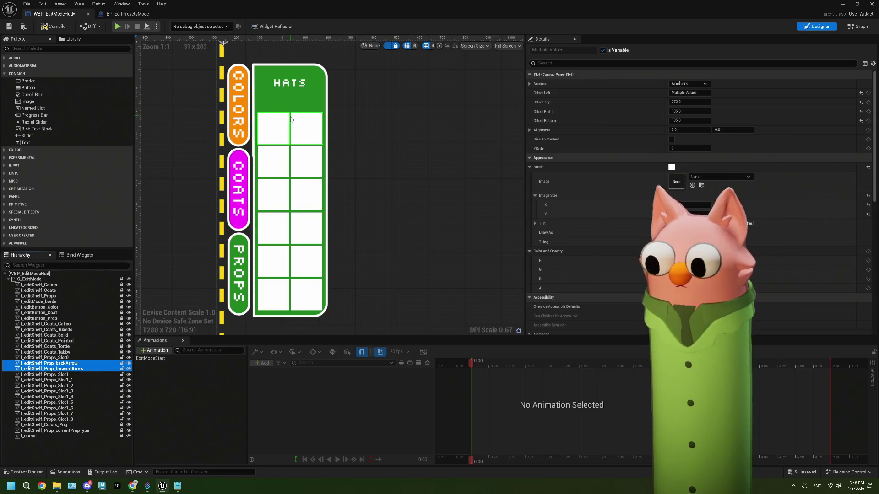
drag(281, 131, 281, 90)
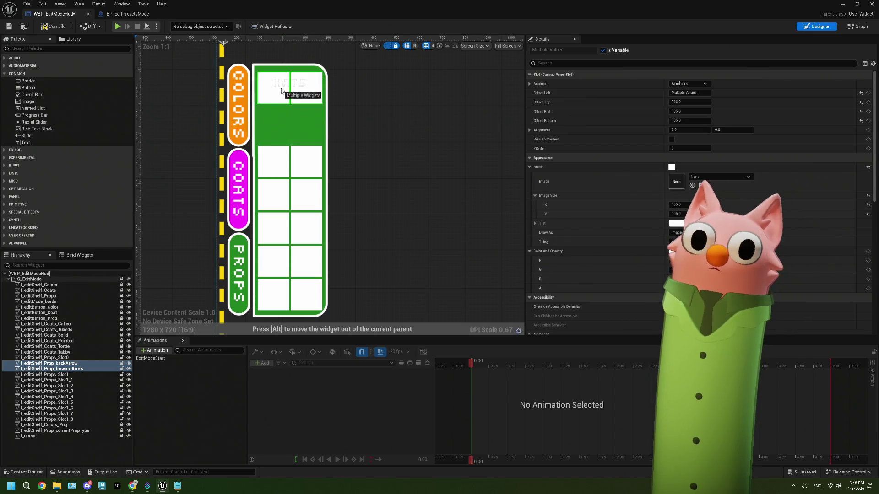
click(290, 124)
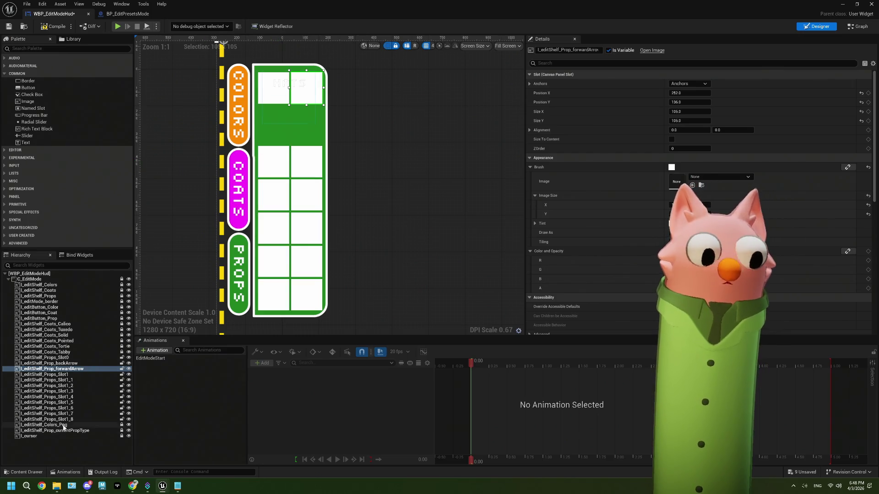
Duplicate Props_Slot1_8 into Slot1_9 and Slot1_10, and place Slot1_10 in the shelf gap
click(64, 419)
right_click(64, 419)
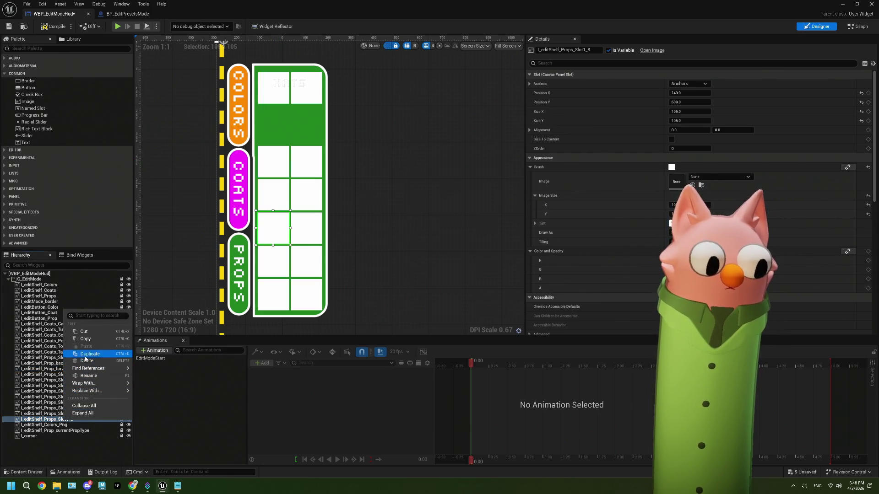
click(90, 353)
right_click(69, 425)
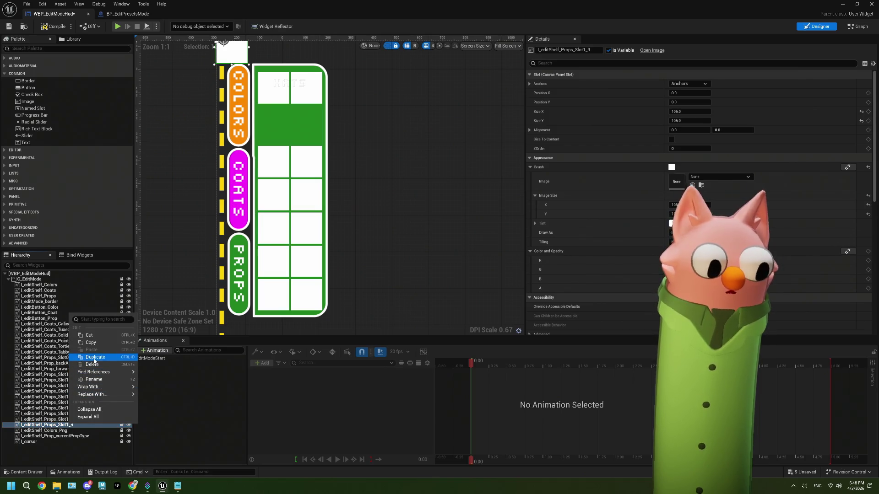
click(94, 358)
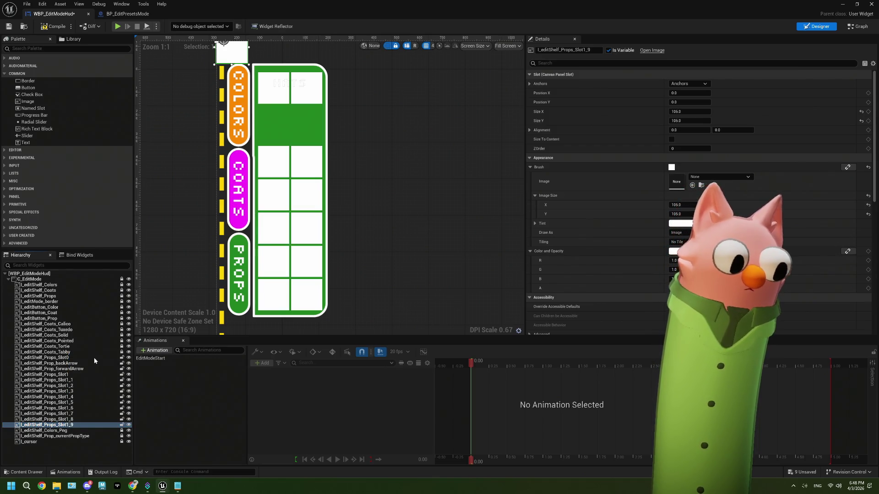
scroll(262, 128, down, 1)
mouse_move(248, 78)
mouse_down()
mouse_move(284, 150)
mouse_move(248, 85)
mouse_move(312, 153)
mouse_up()
scroll(298, 117, up, 4)
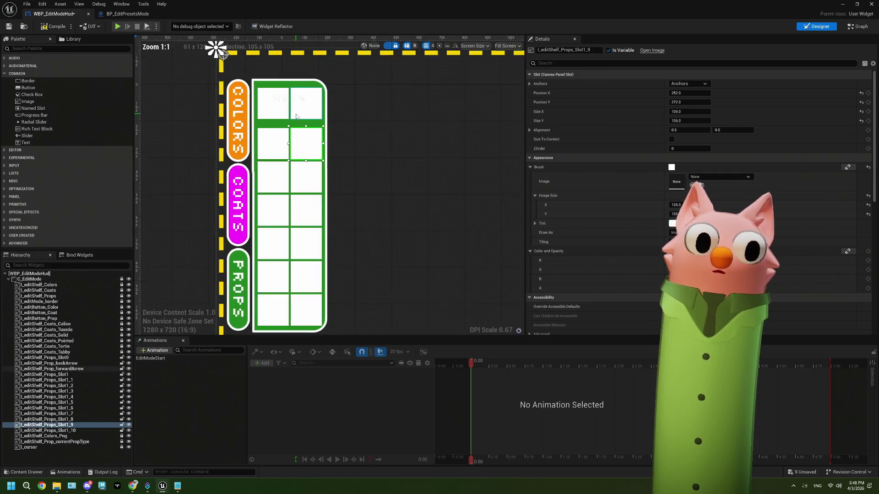
Set the back arrow box's Size Y to 60 and move it below the HATS title
click(268, 115)
ctrl+click(267, 115)
drag(298, 110, 298, 123)
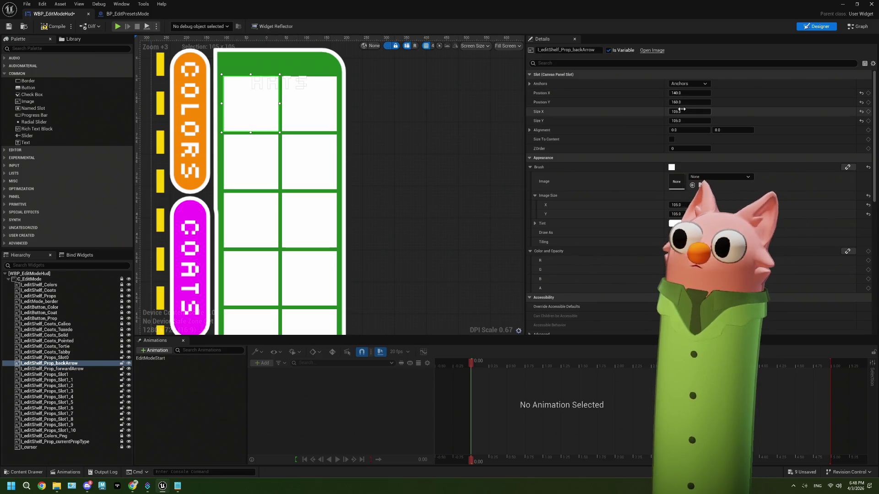
drag(687, 120, 676, 120)
click(693, 121)
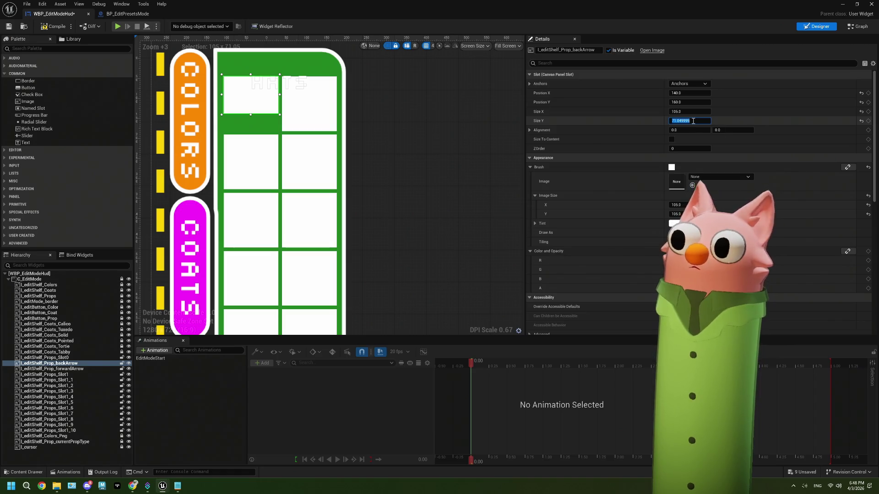
text(75)
key(Return)
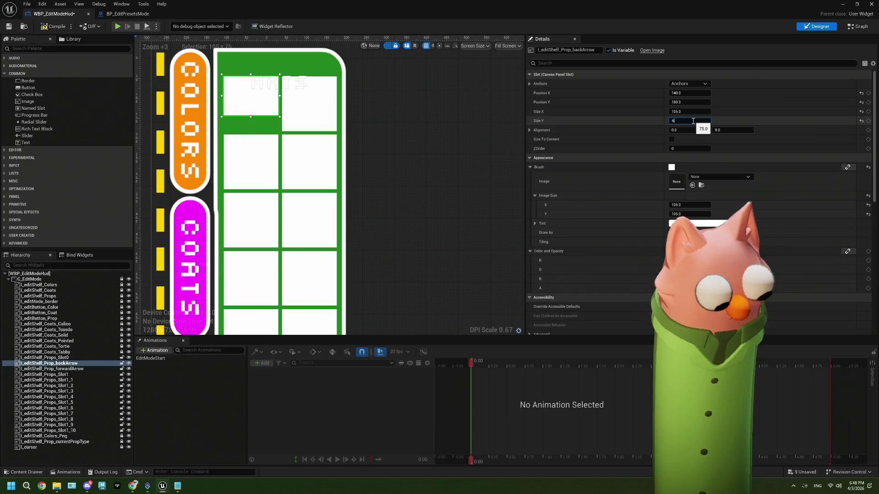
text(0)
key(Tab)
drag(260, 105, 260, 123)
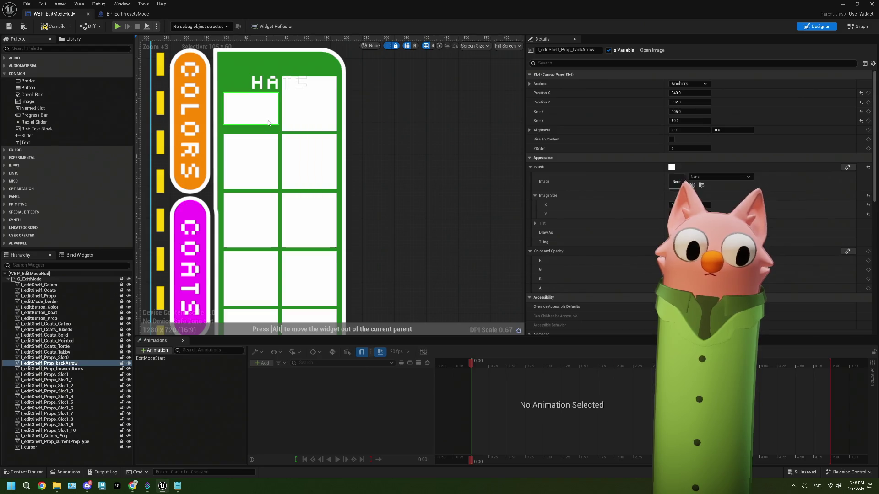
Set the forward arrow box's Size Y to 60 and place it beside the back arrow
click(308, 103)
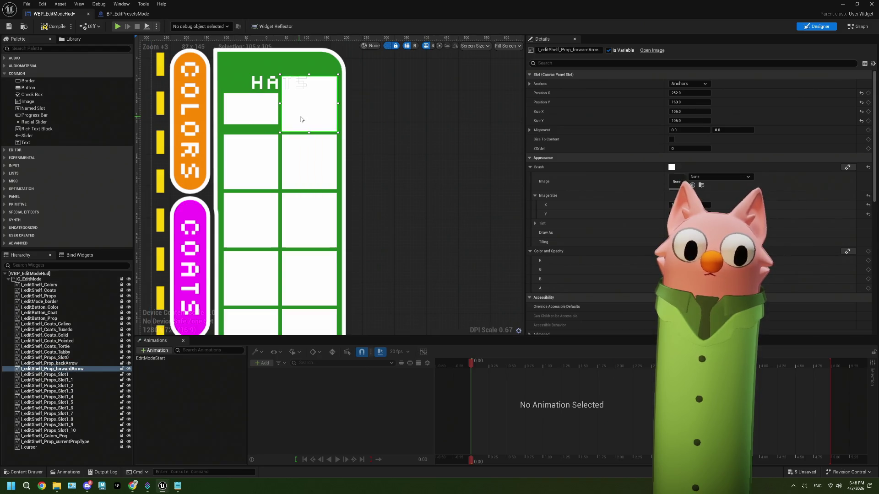
click(694, 120)
text(0)
key(Tab)
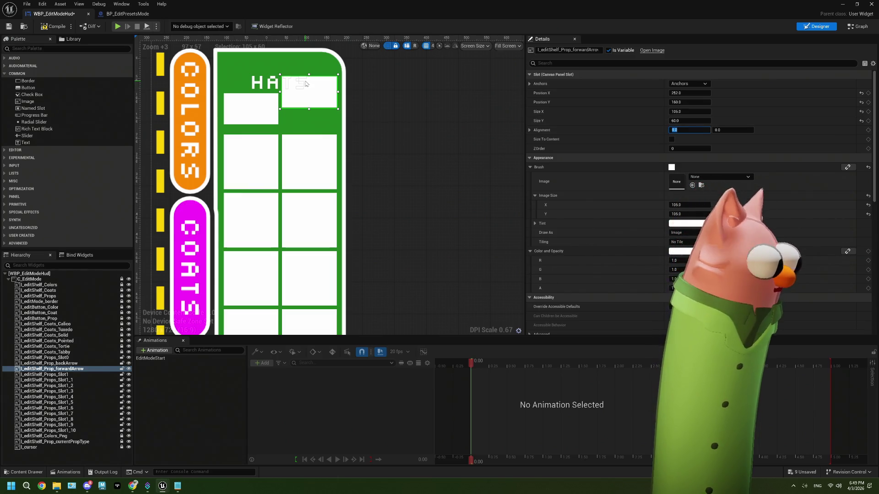
drag(306, 84, 294, 118)
click(871, 4)
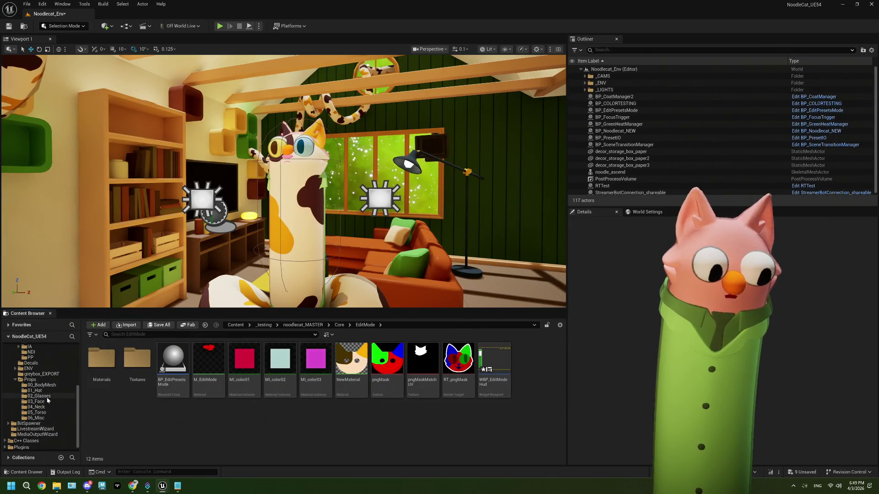
Open hat_propeller_MASTER from Props > 01_Hat, orbit to inspect it, then return to WBP_EditModeHud
click(47, 392)
click(397, 366)
double_click(398, 367)
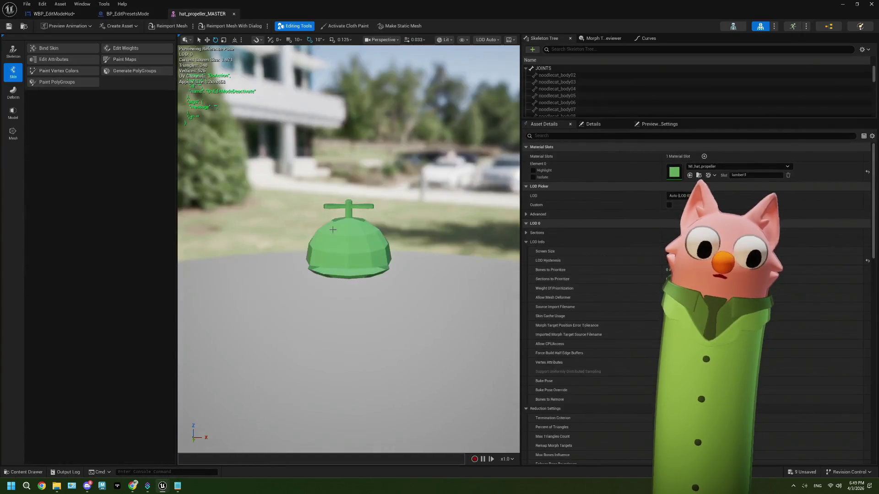
mouse_move(341, 234)
mouse_down()
mouse_move(486, 234)
mouse_move(376, 238)
mouse_move(385, 274)
mouse_move(394, 247)
mouse_up()
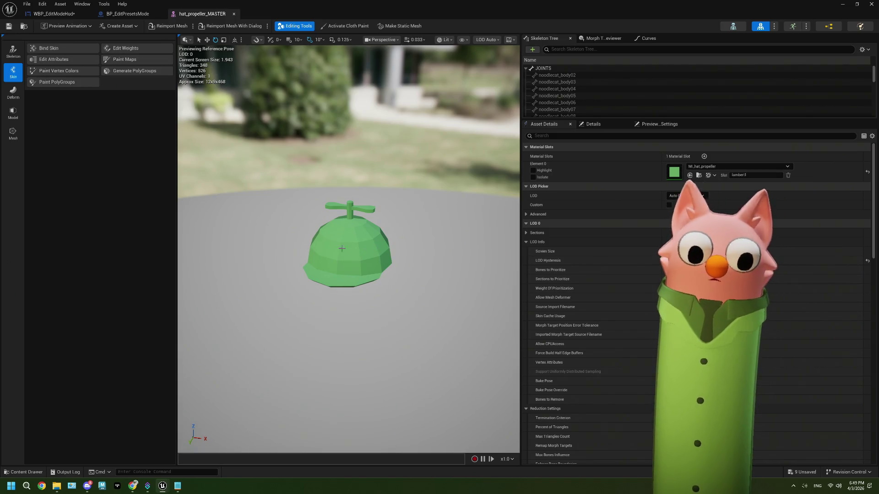
click(53, 14)
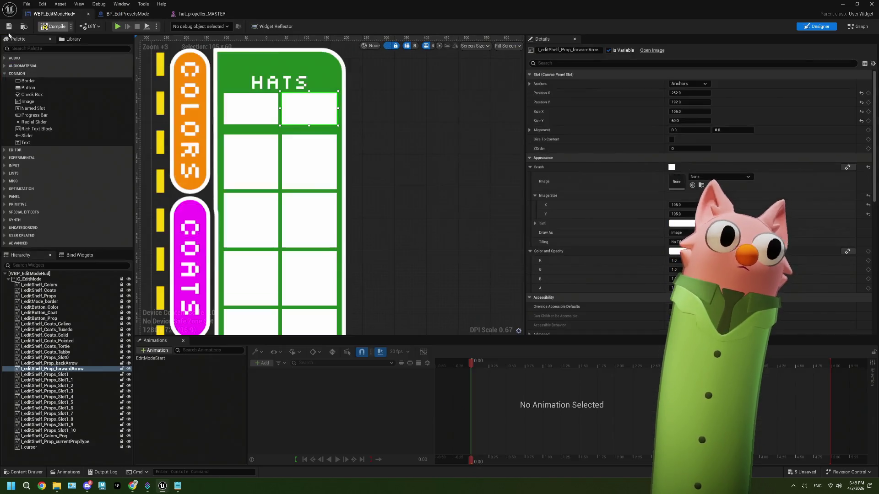
Save WBP_EditModeHud and nudge both arrow boxes so Offset Top becomes 188
click(7, 29)
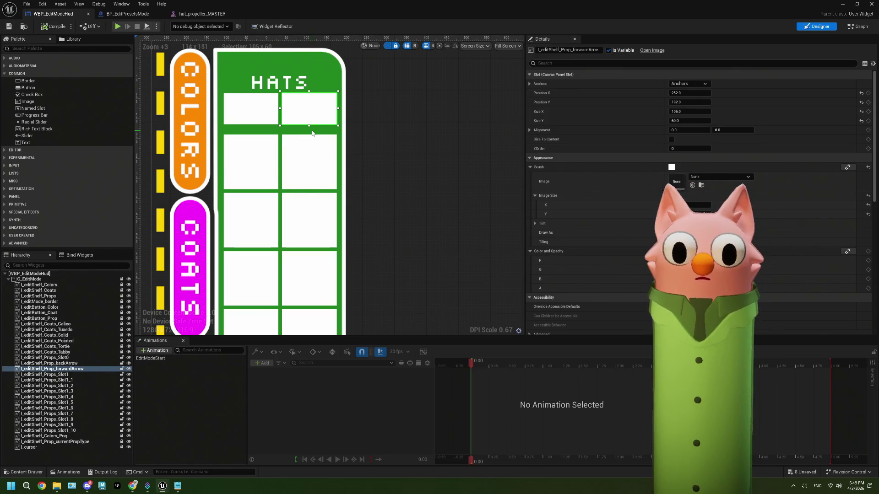
ctrl+click(258, 110)
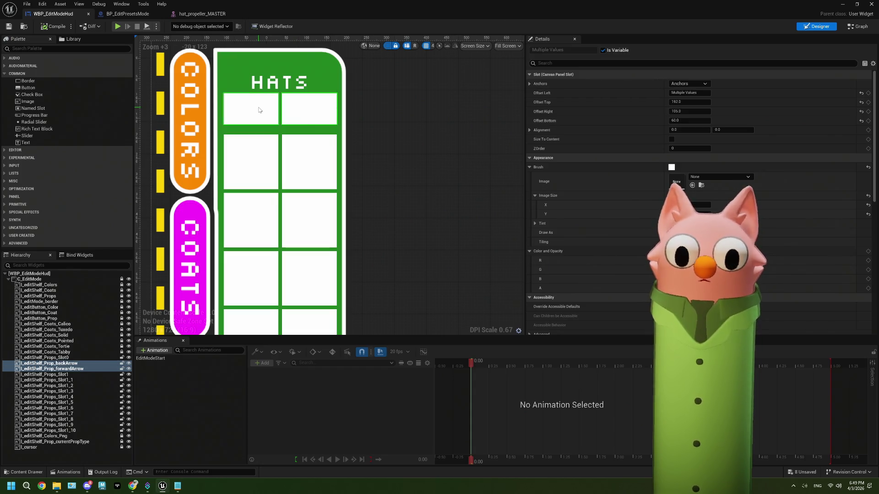
key(Up)
key(Up)
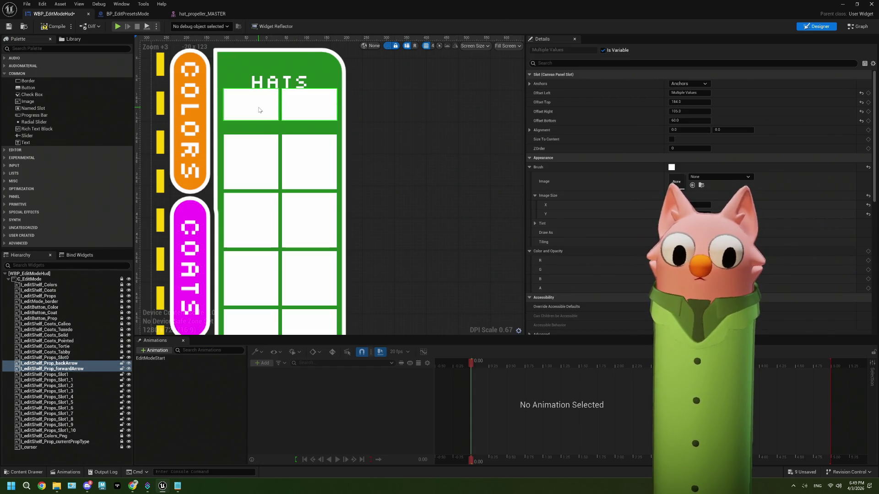
key(Down)
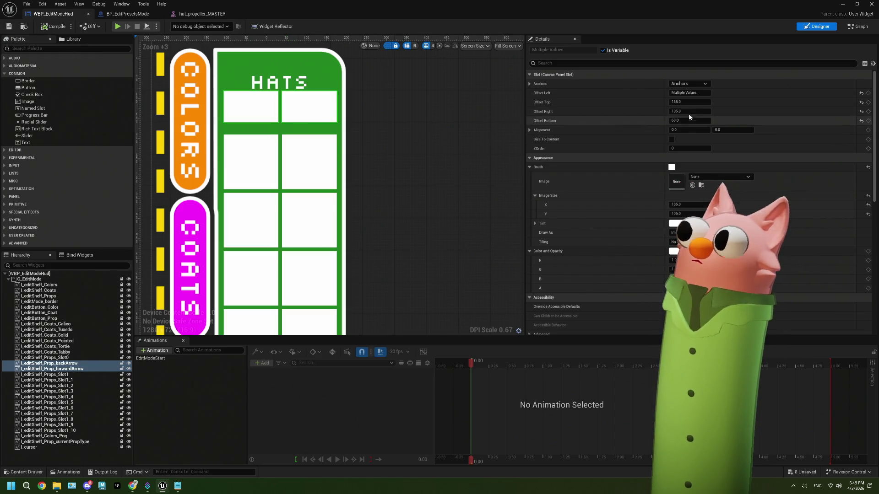
Select the first prop slot in the Hierarchy, then the last two prop slots on the canvas
scroll(395, 227, down, 4)
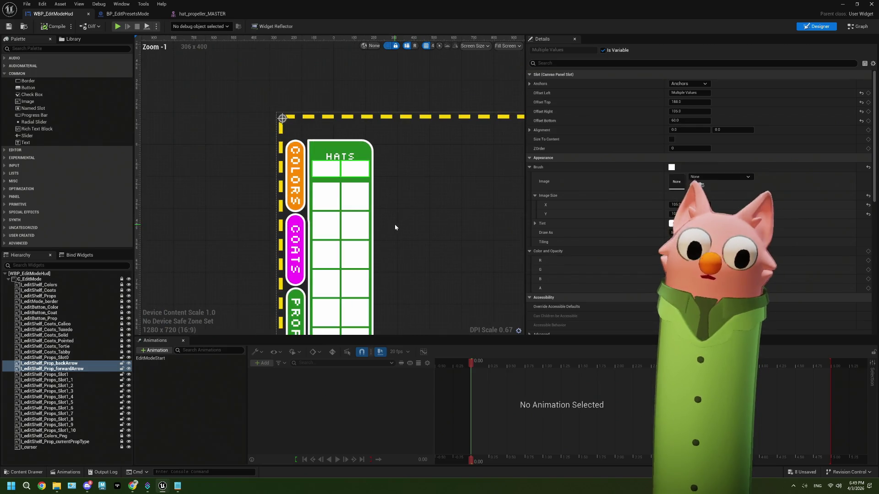
scroll(394, 227, up, 2)
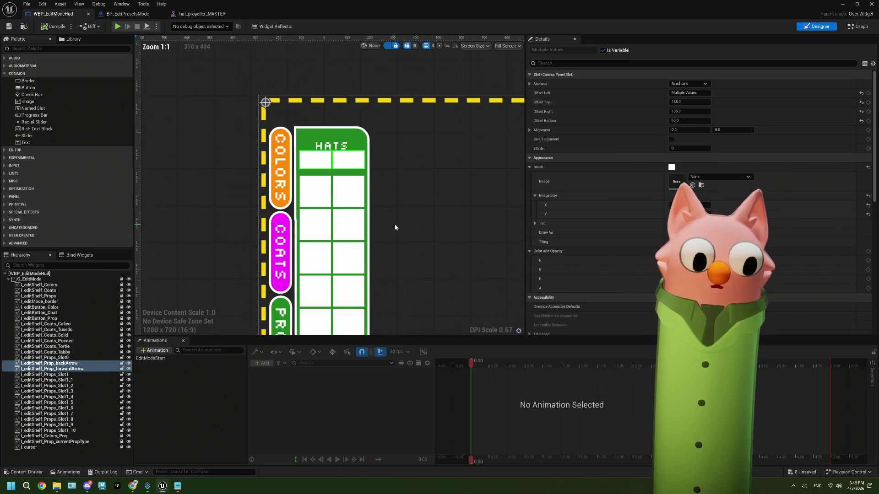
click(76, 359)
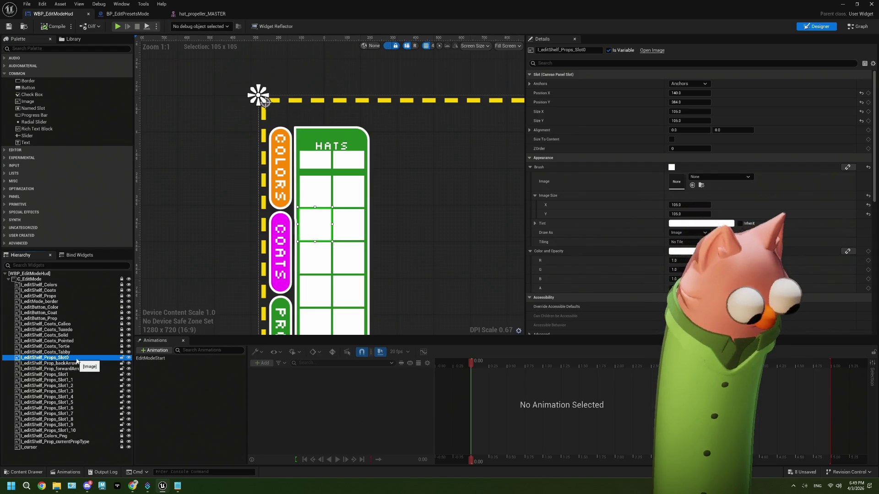
click(76, 359)
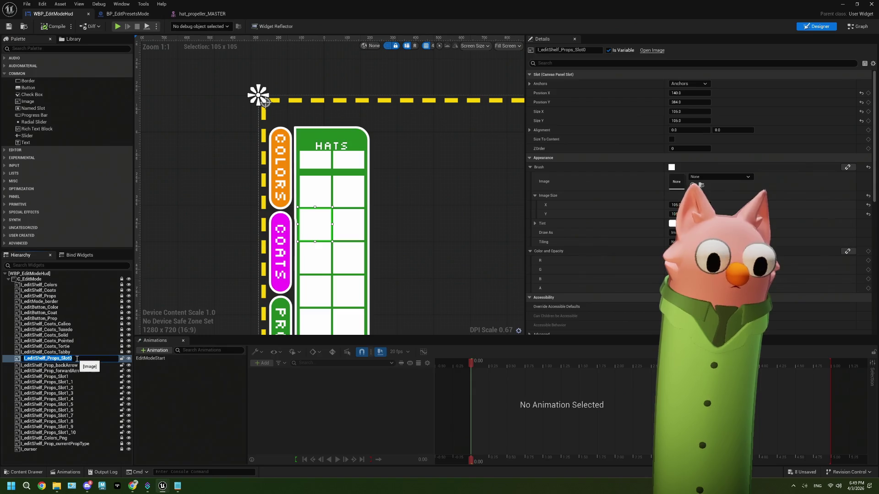
scroll(432, 193, down, 2)
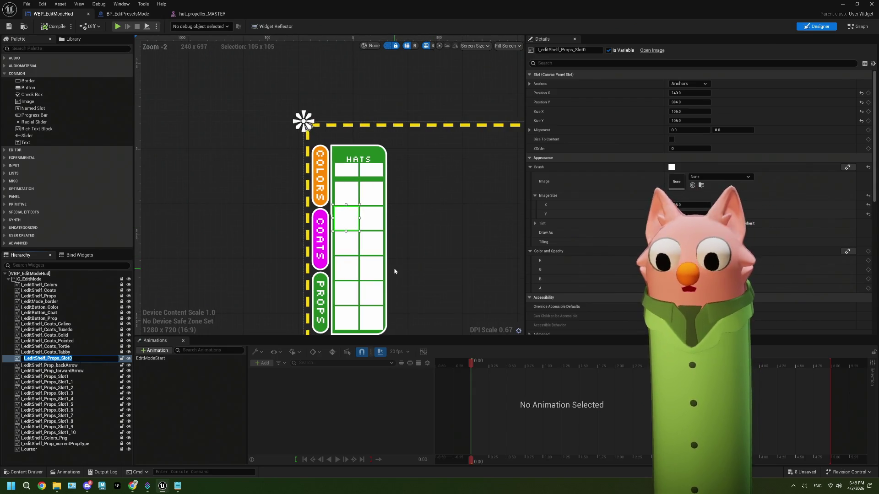
scroll(394, 271, up, 2)
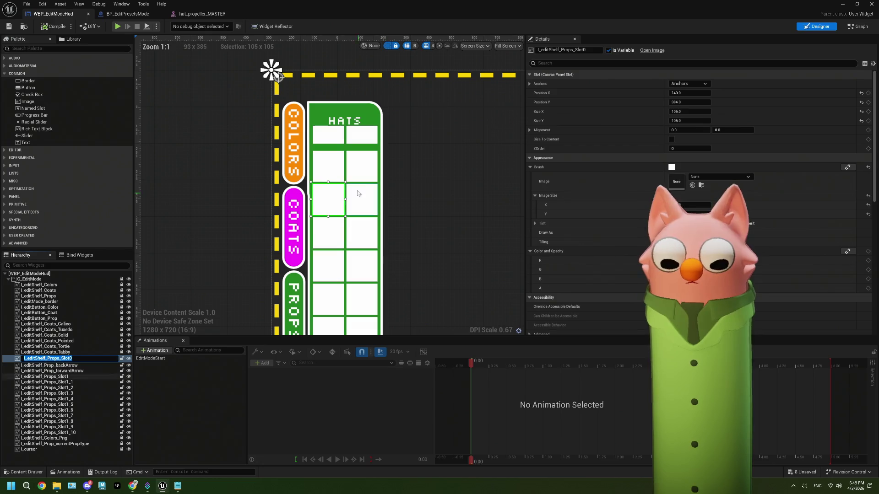
click(353, 178)
ctrl+click(334, 171)
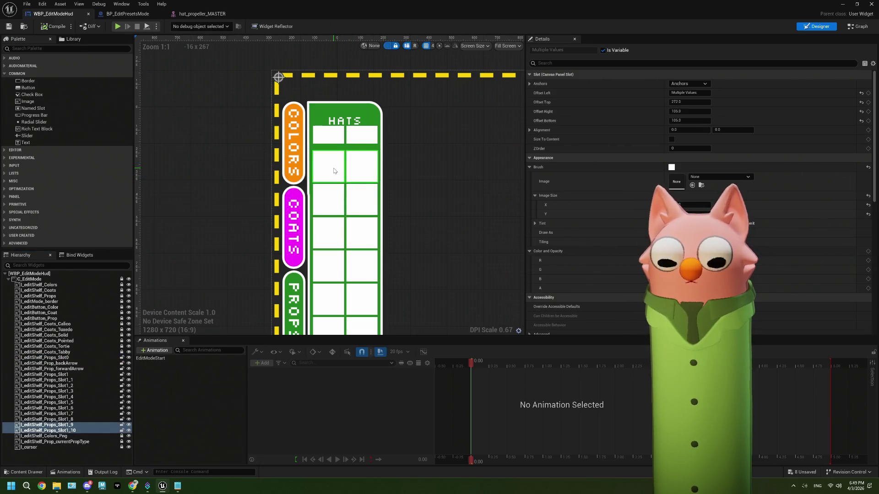
scroll(383, 226, down, 2)
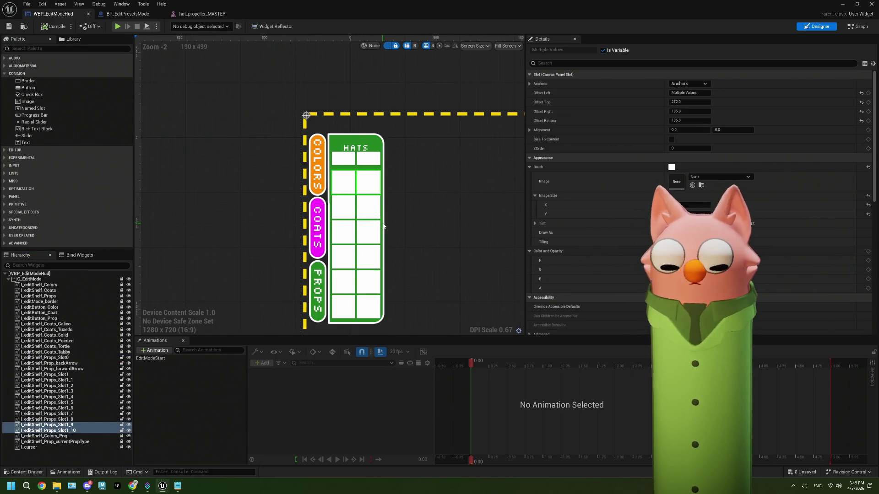
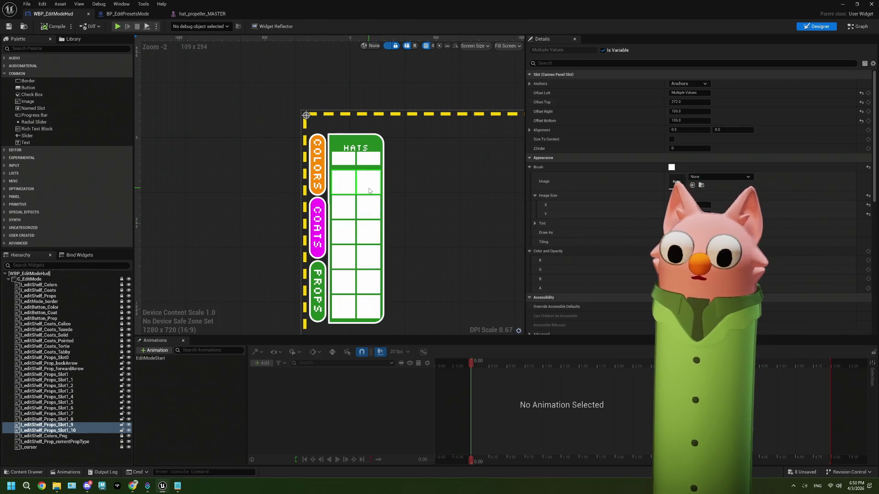
Delete the extra pair of cells under HATS and lower the two arrow cells slightly
scroll(377, 196, up, 3)
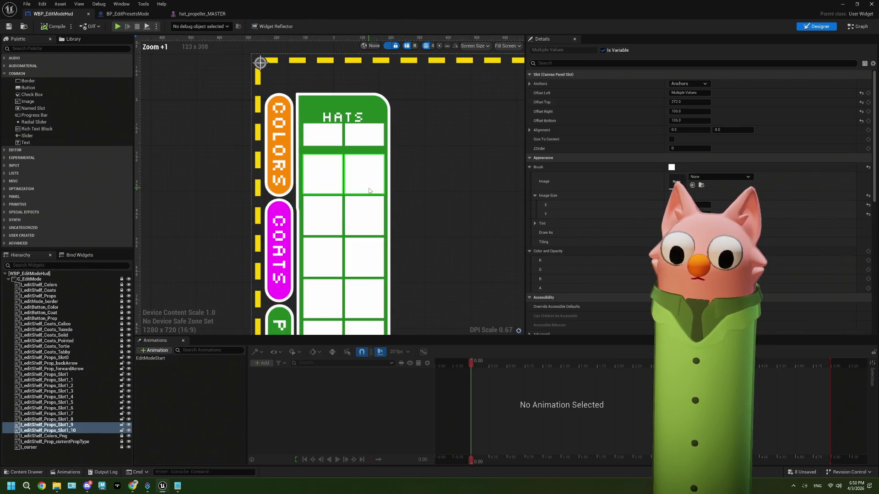
key(Delete)
click(365, 138)
ctrl+click(330, 142)
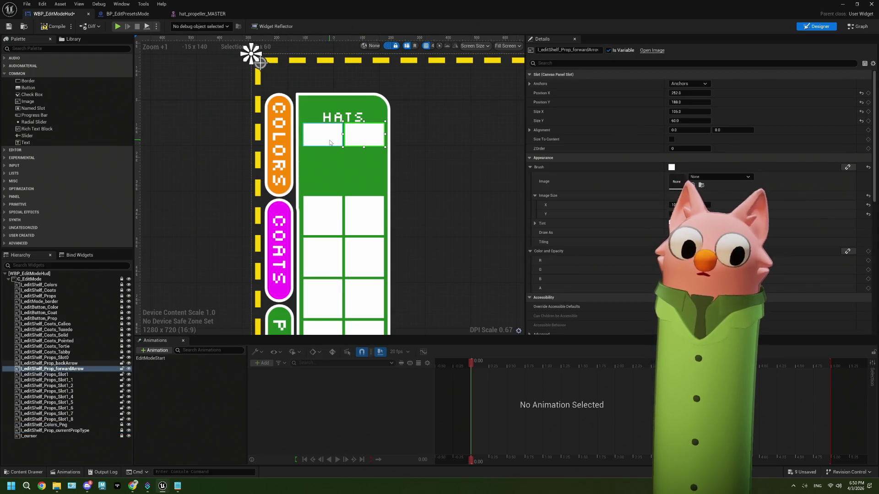
drag(362, 143, 363, 149)
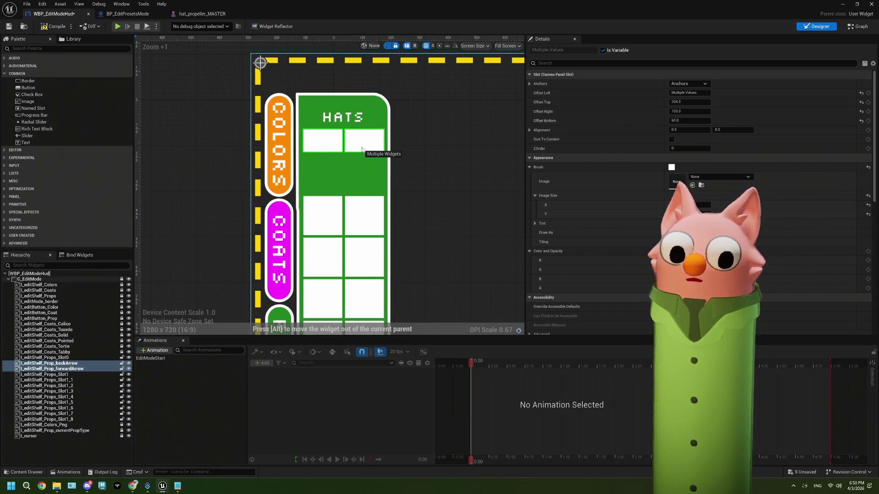
Multi-select the prop grid cells on the canvas, undoing an accidental shift of the grid
scroll(394, 203, down, 4)
click(378, 210)
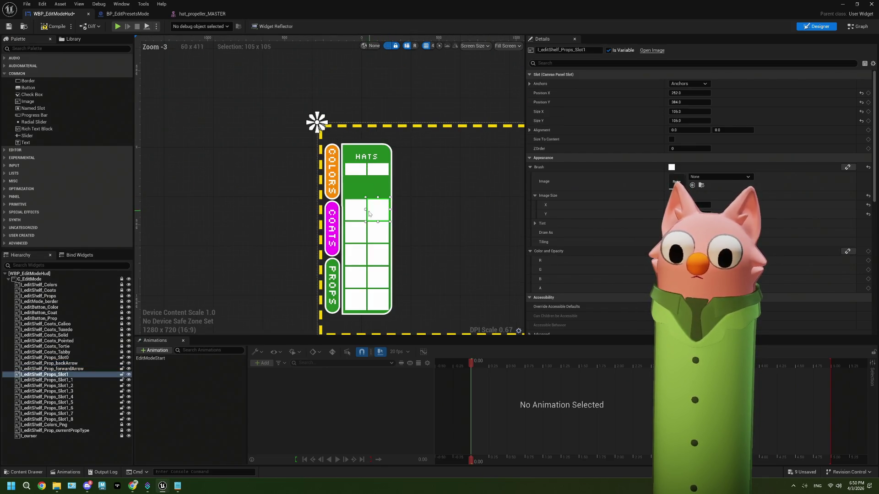
ctrl+click(356, 210)
ctrl+click(357, 232)
ctrl+click(378, 232)
ctrl+click(378, 255)
ctrl+click(355, 254)
ctrl+click(378, 278)
ctrl+click(378, 301)
ctrl+click(356, 300)
ctrl+click(356, 301)
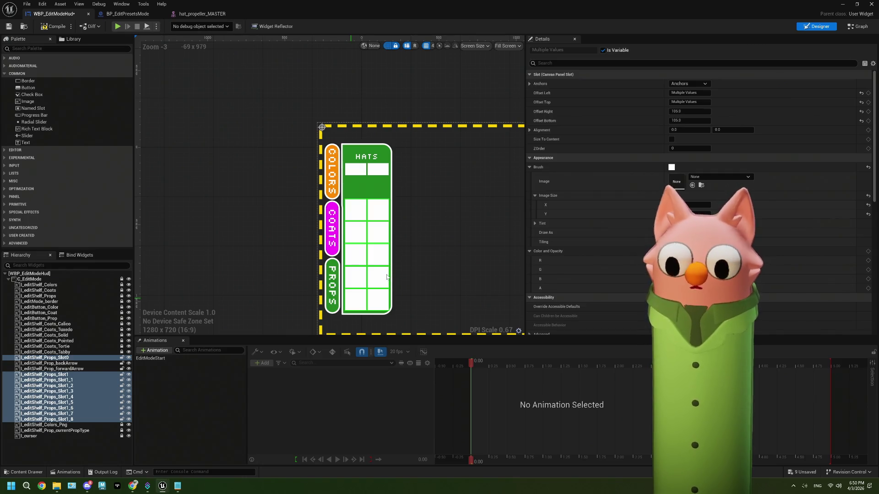
key(ctrl+z)
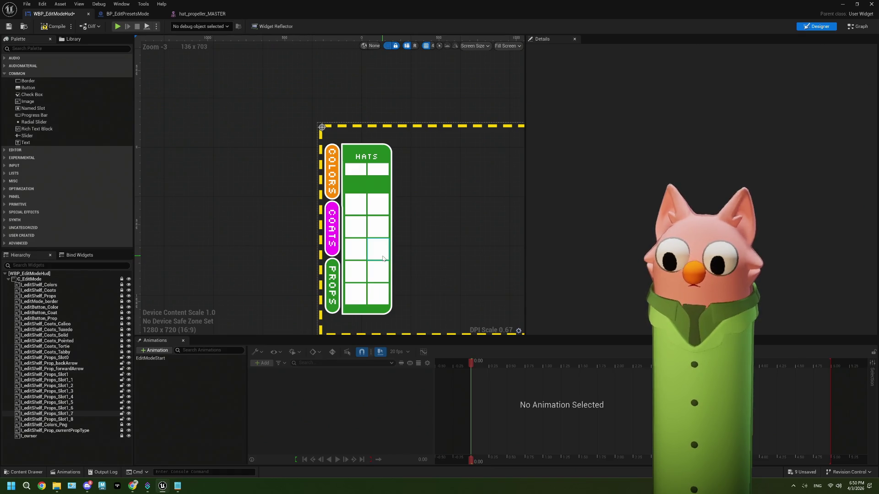
Select all the prop slots in the hierarchy and move the prop grid up toward the arrows
click(59, 375)
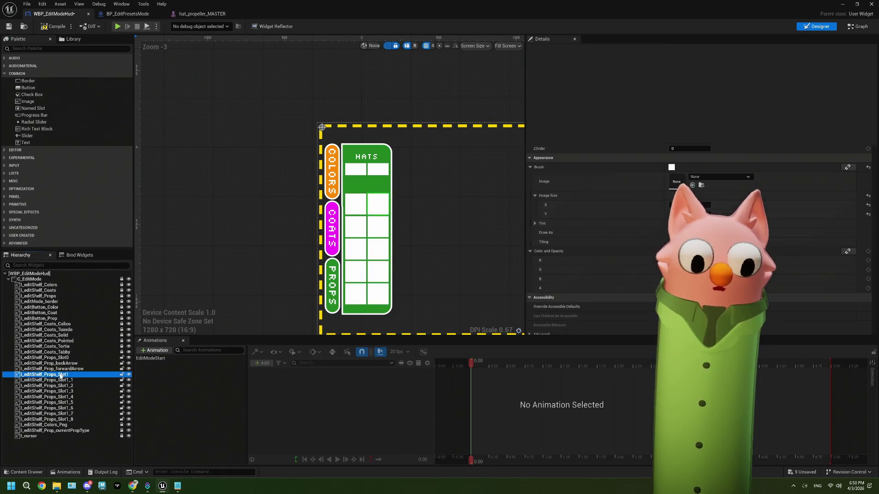
shift+click(73, 419)
ctrl+click(45, 358)
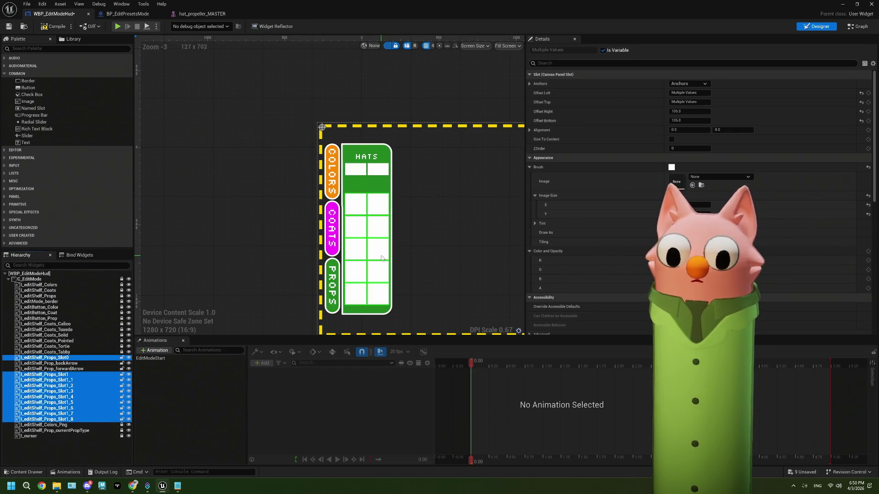
drag(382, 256, 382, 249)
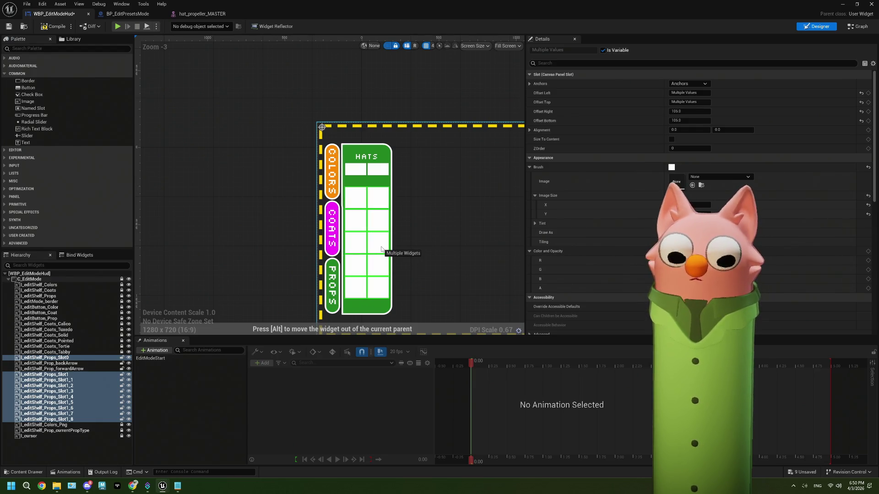
drag(381, 249, 381, 250)
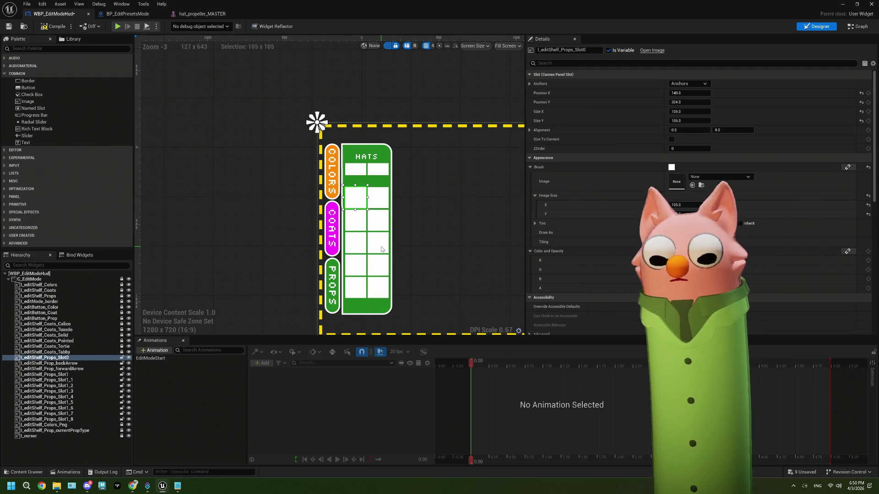
Move the backArrow and forwardArrow cells further down below HATS and deselect
scroll(381, 172, up, 4)
drag(382, 172, 368, 171)
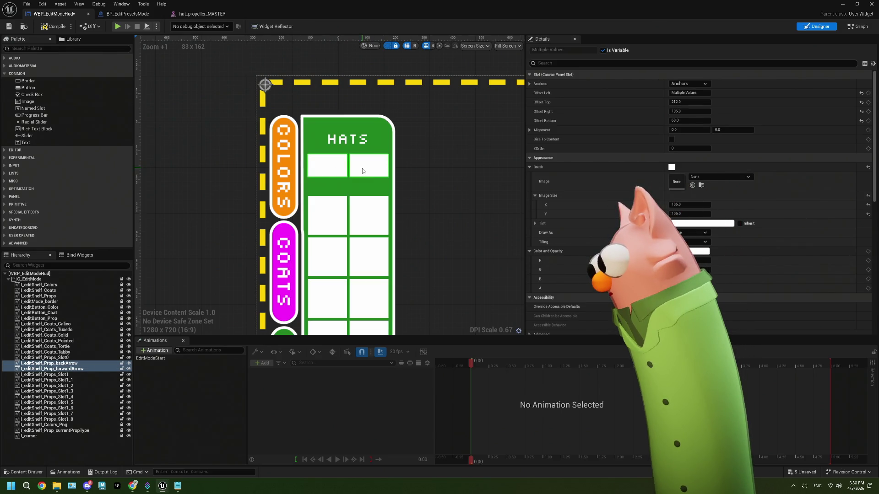
drag(380, 170, 380, 174)
click(491, 181)
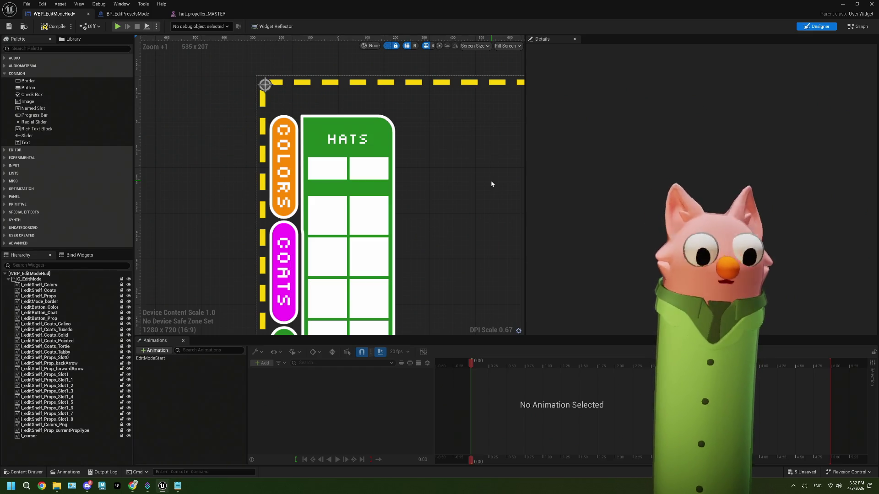
scroll(445, 204, down, 4)
Nudge the upper-left prop cell 4 units left and compare the left-column cell positions
scroll(352, 191, up, 4)
click(347, 137)
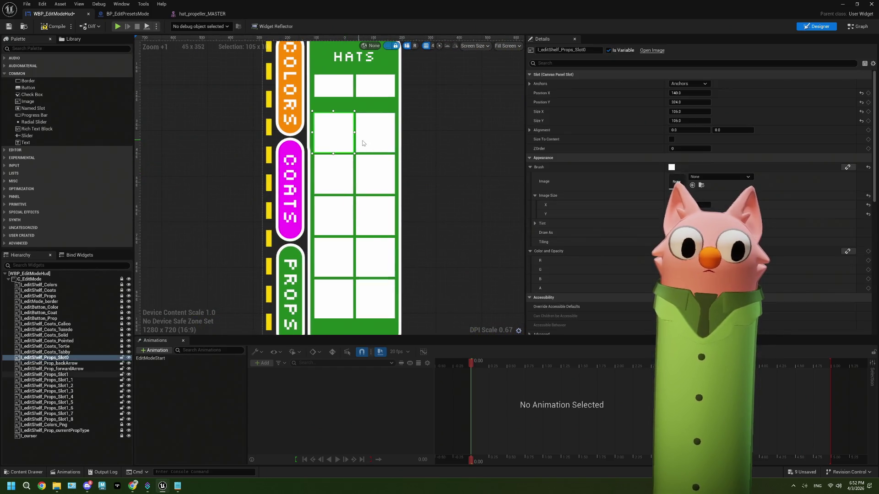
key(Left)
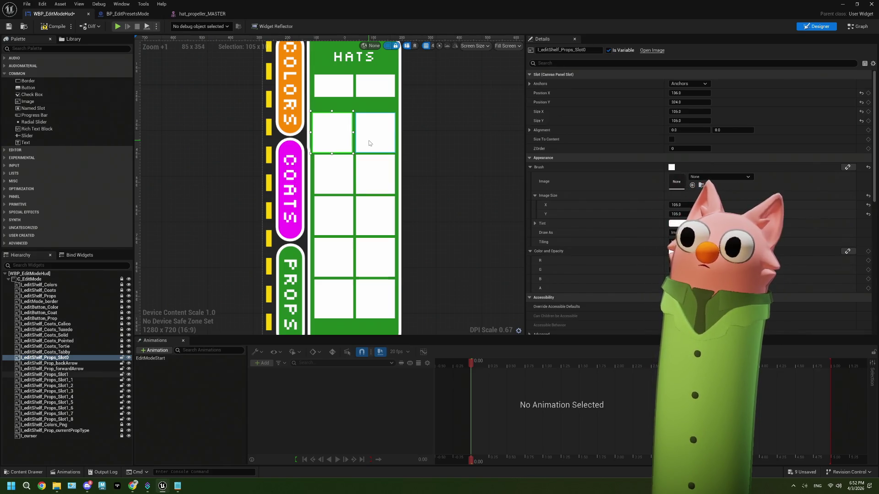
click(370, 143)
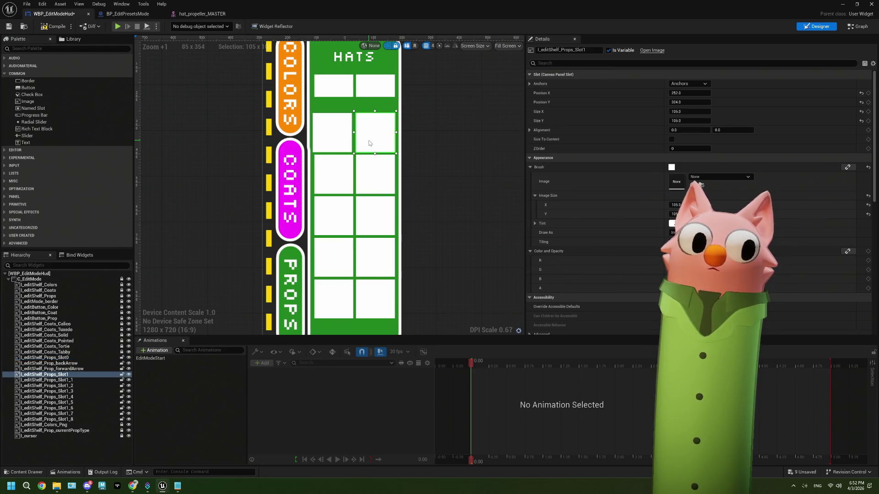
click(341, 176)
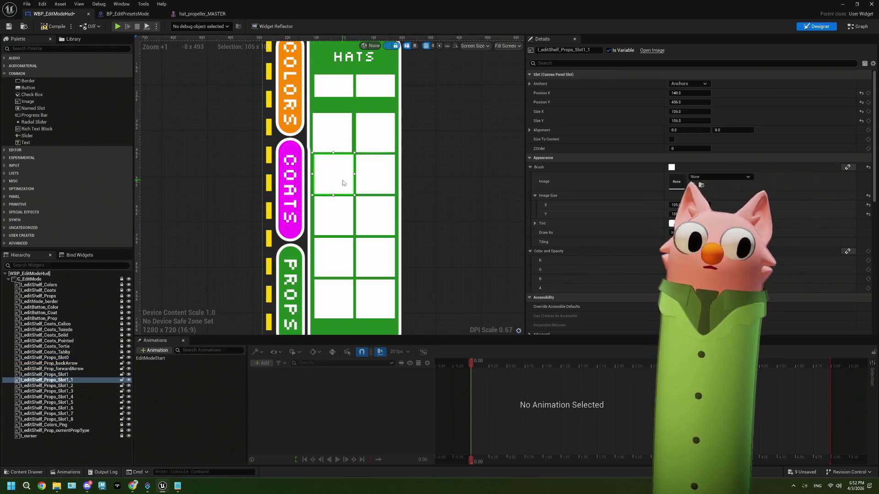
click(341, 143)
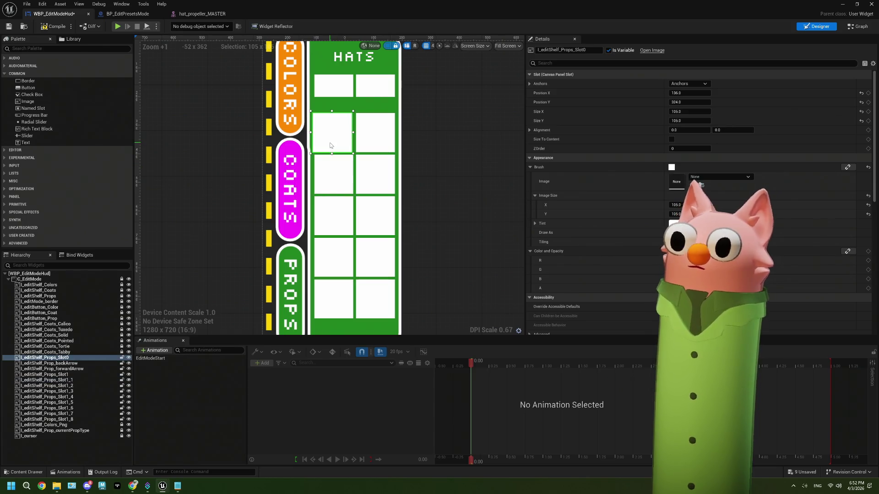
click(341, 176)
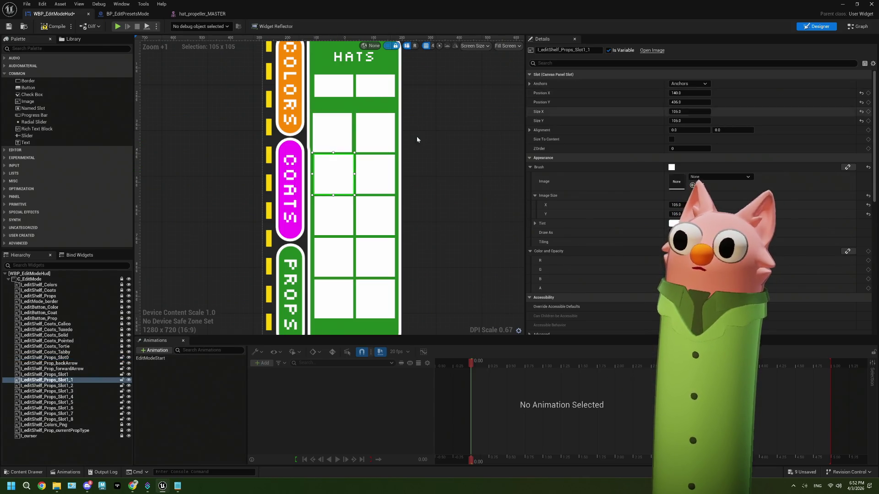
click(341, 141)
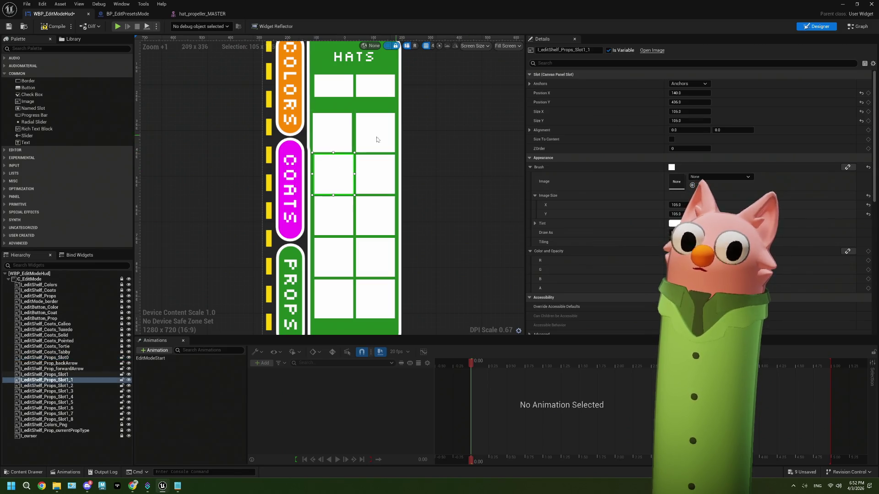
click(341, 174)
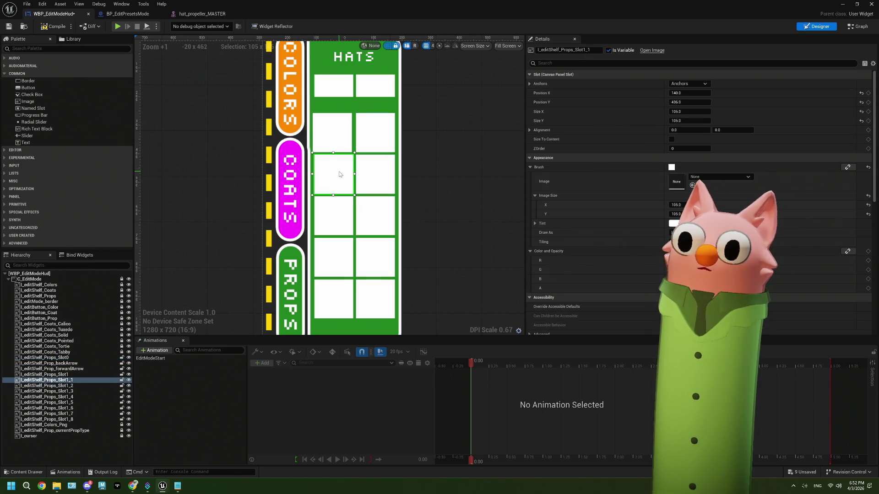
click(335, 214)
click(334, 259)
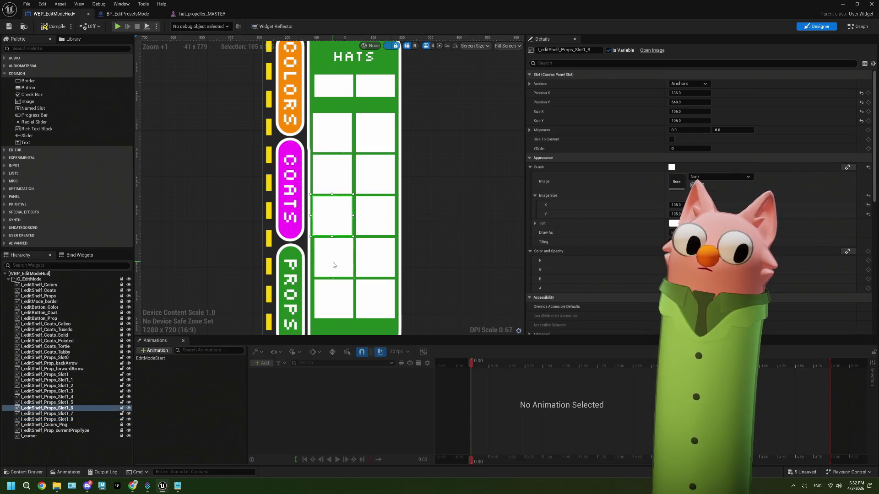
Nudge the second-row right cell 4 units left and the third-row right cell 4 units down
click(339, 305)
click(379, 137)
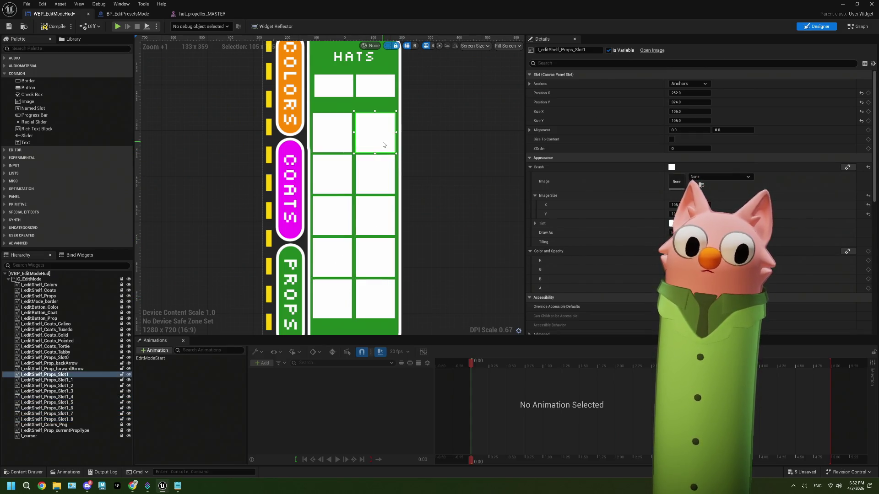
key(Left)
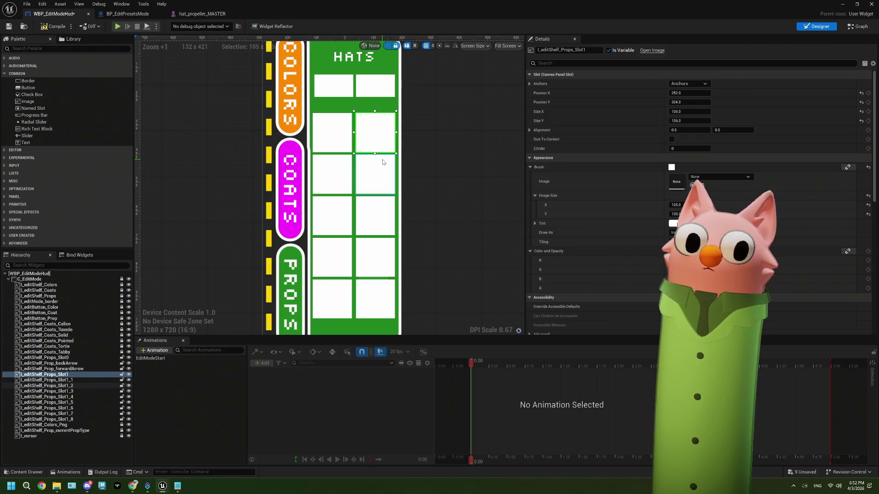
click(383, 162)
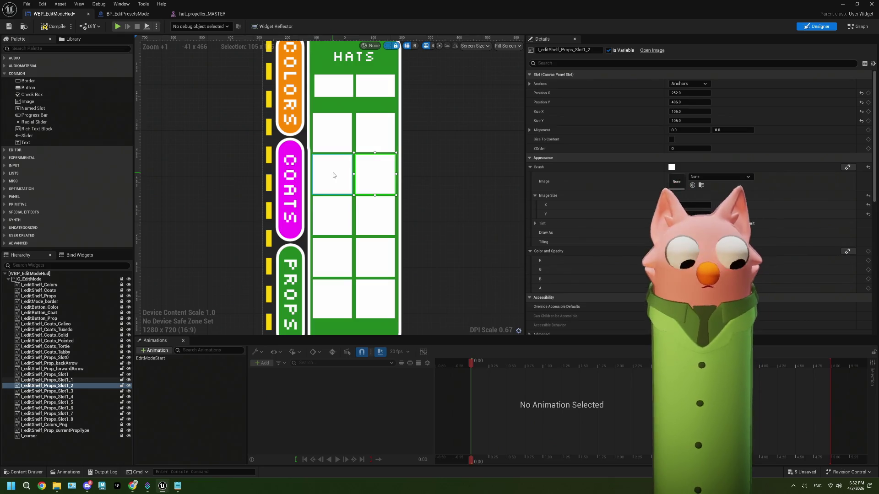
key(Down)
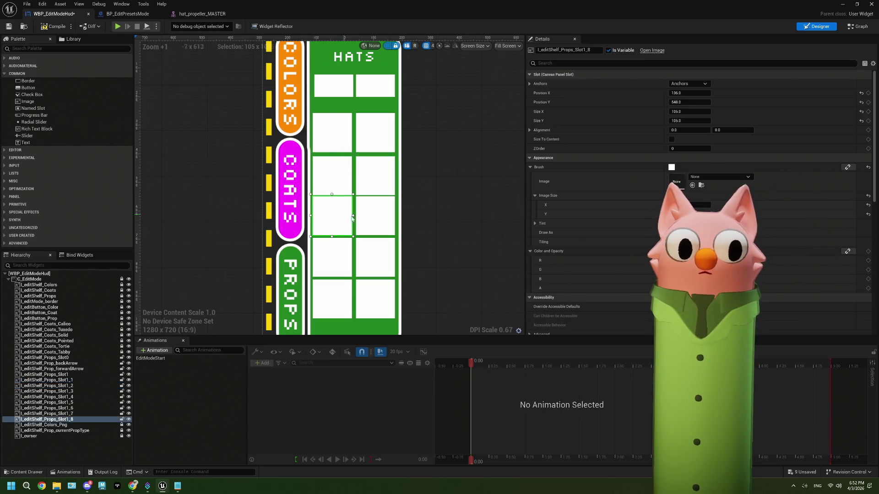
click(381, 222)
click(386, 262)
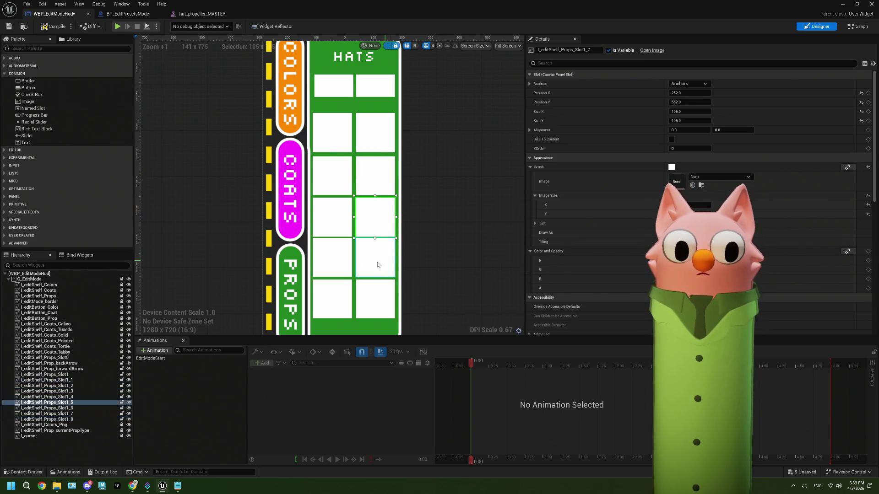
click(342, 261)
click(335, 308)
click(375, 300)
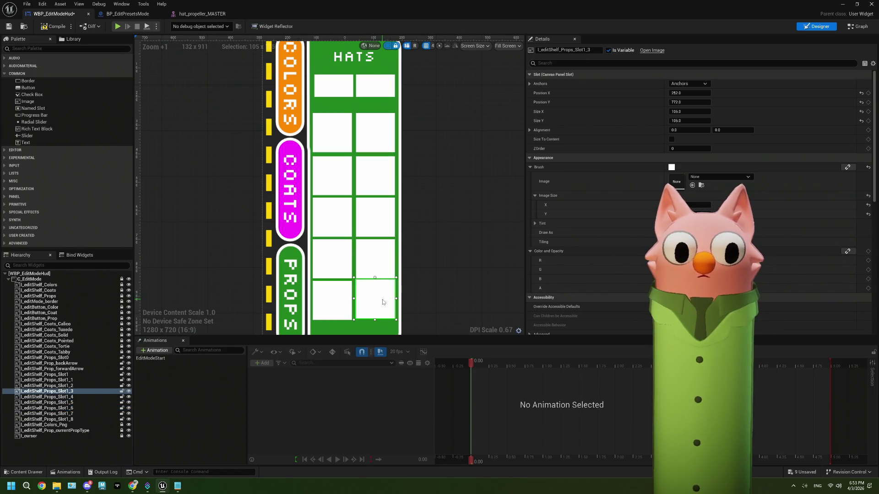
Recheck the remaining cells and line up the bottom-left prop slot at Y 780, then deselect
click(336, 148)
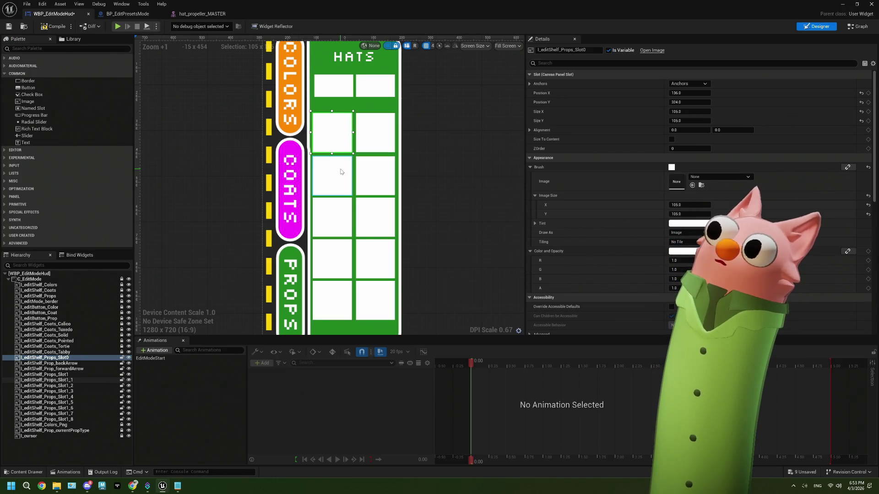
click(341, 172)
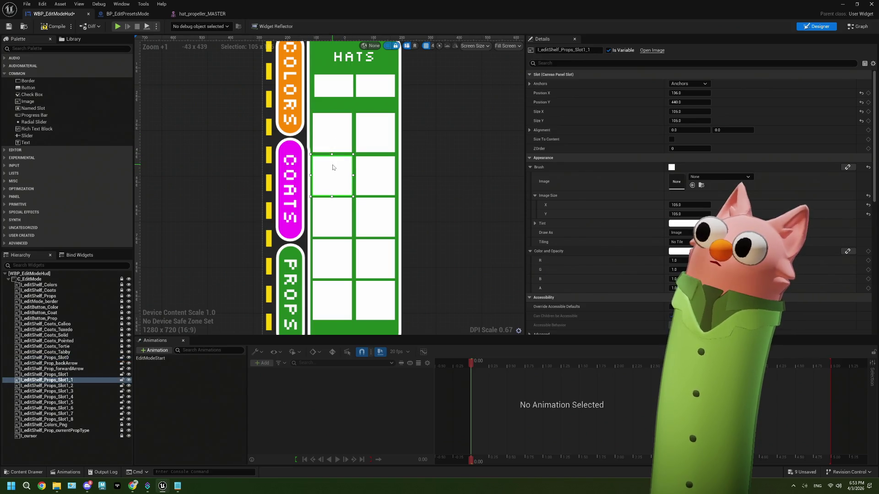
click(376, 226)
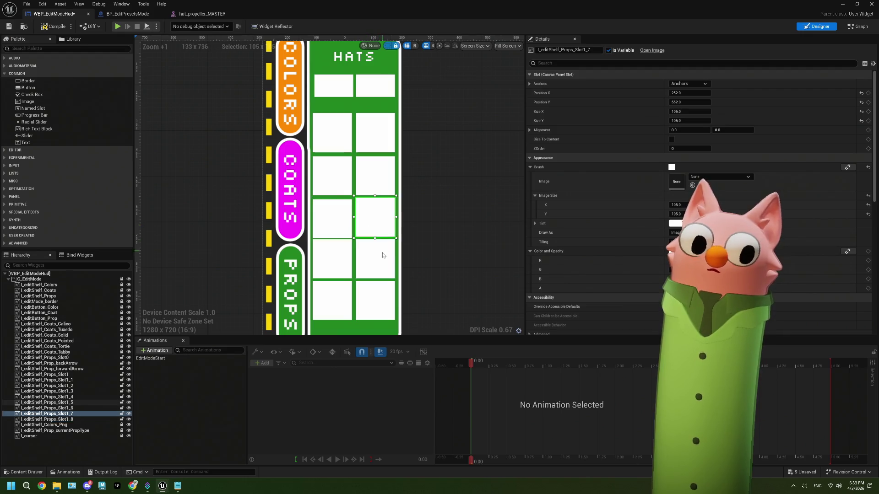
click(338, 262)
click(341, 304)
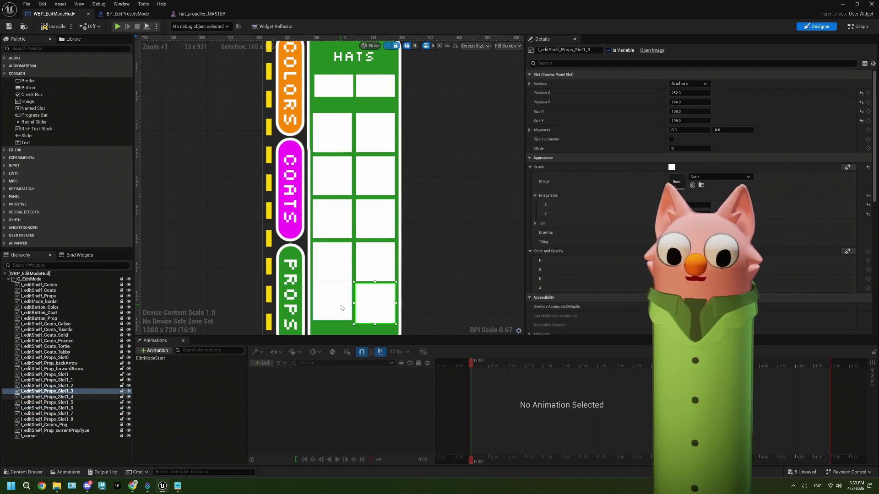
click(379, 312)
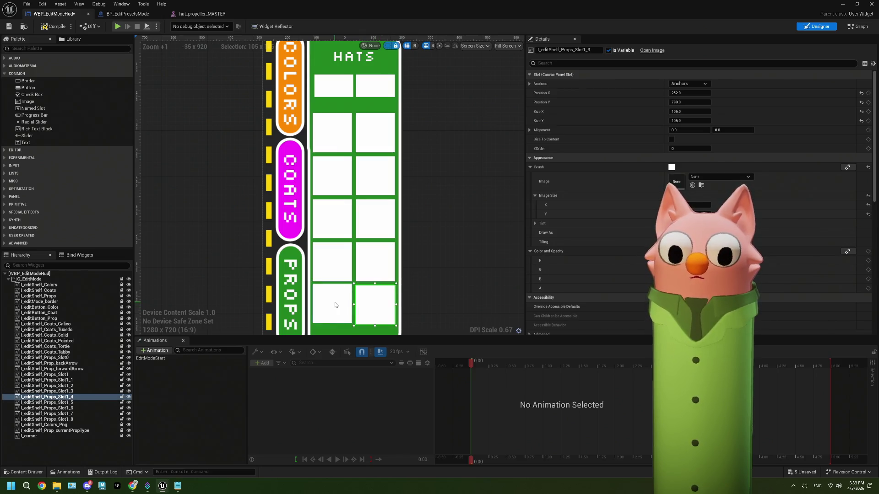
click(446, 274)
scroll(446, 274, down, 1)
scroll(429, 272, down, 1)
scroll(428, 272, up, 2)
Bring the whole HATS shelf into view and save WBP_EditModeHud
drag(428, 268, 425, 261)
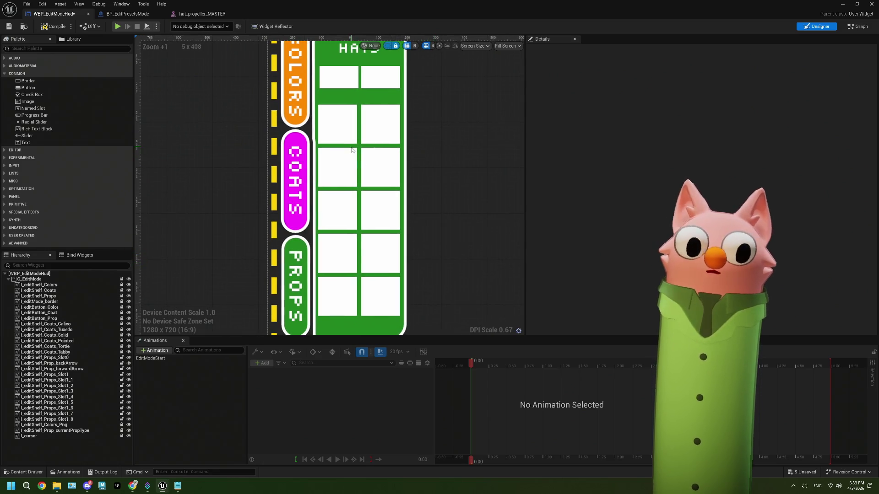
drag(449, 209, 468, 269)
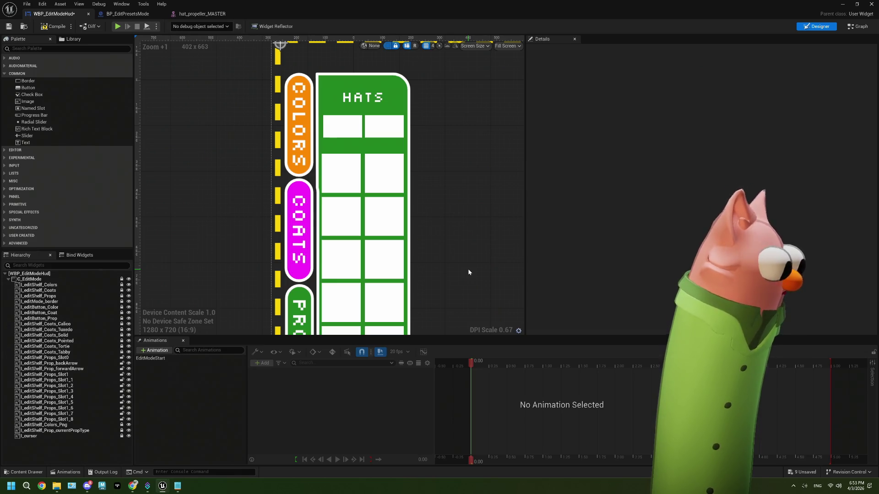
click(9, 27)
scroll(441, 207, down, 2)
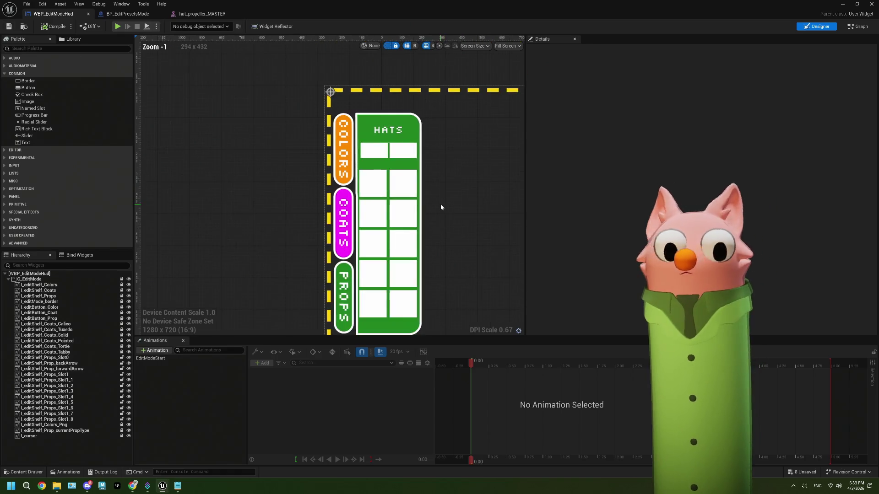
scroll(379, 199, up, 2)
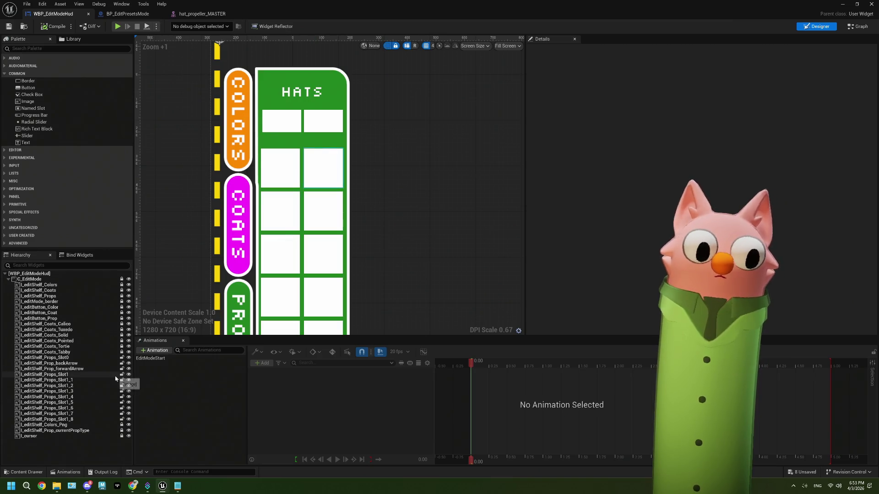
click(71, 375)
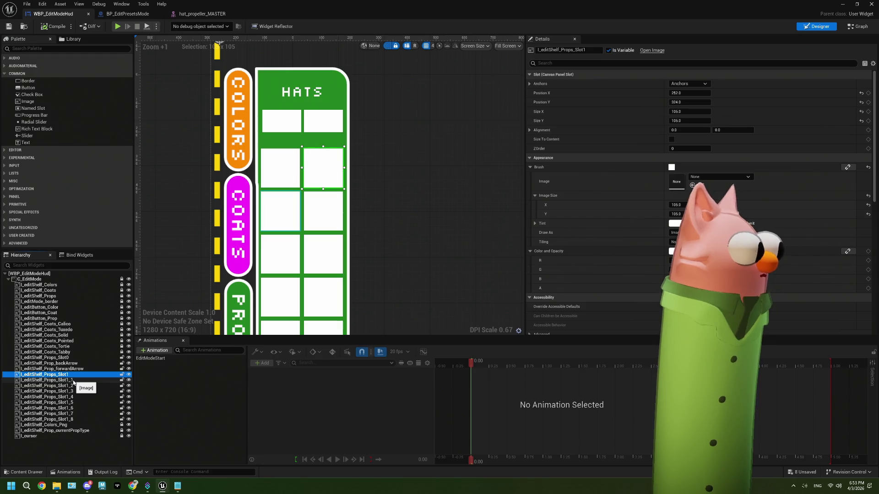
Rename the first two extra slots to l_editShelf_Props_Slot2 and l_editShelf_Props_Slot3
click(73, 380)
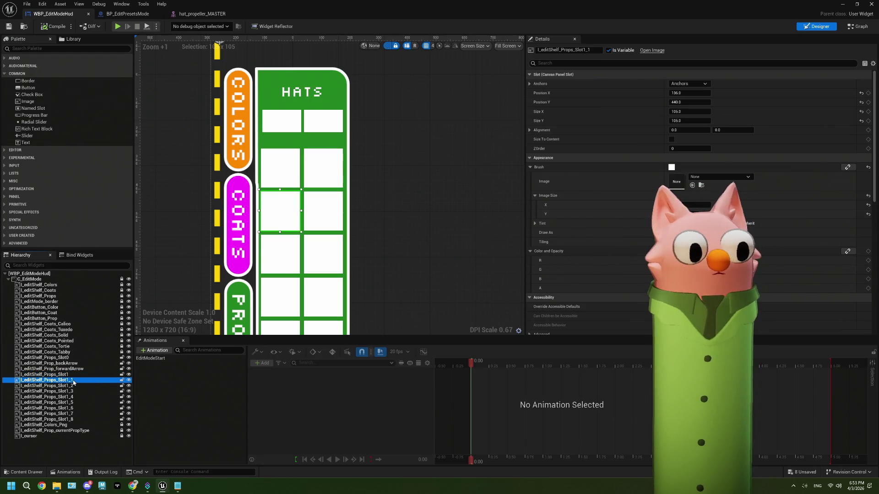
click(73, 380)
click(592, 51)
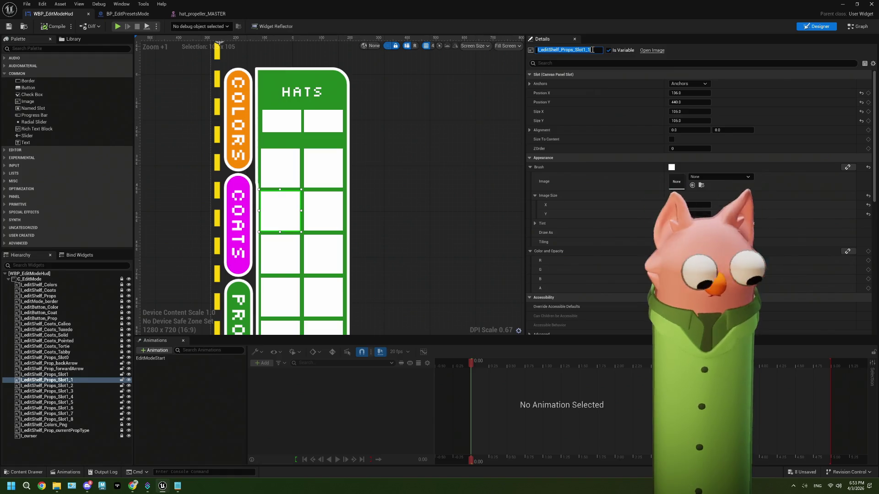
key(BackSpace)
key(BackSpace)
key(BackSpace)
key(Return)
key(Down)
click(594, 49)
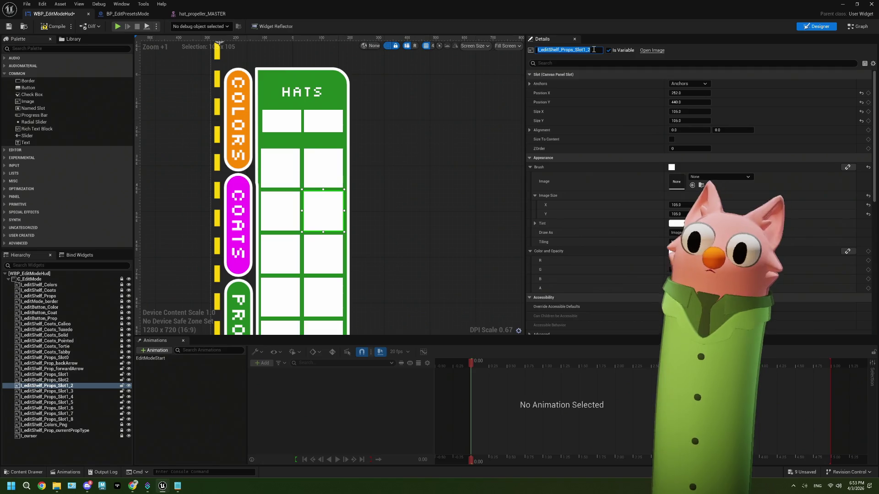
click(594, 49)
key(BackSpace)
key(BackSpace)
key(BackSpace)
text(3)
key(Return)
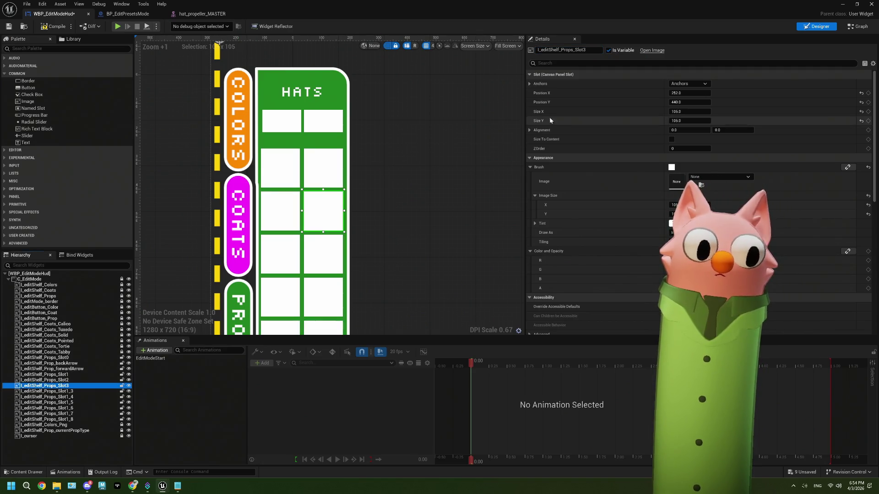
Rename Props_Slot1_8, Slot1_7 and Slot1_6 to Props_Slot4, Props_Slot5 and Props_Slot6
click(274, 255)
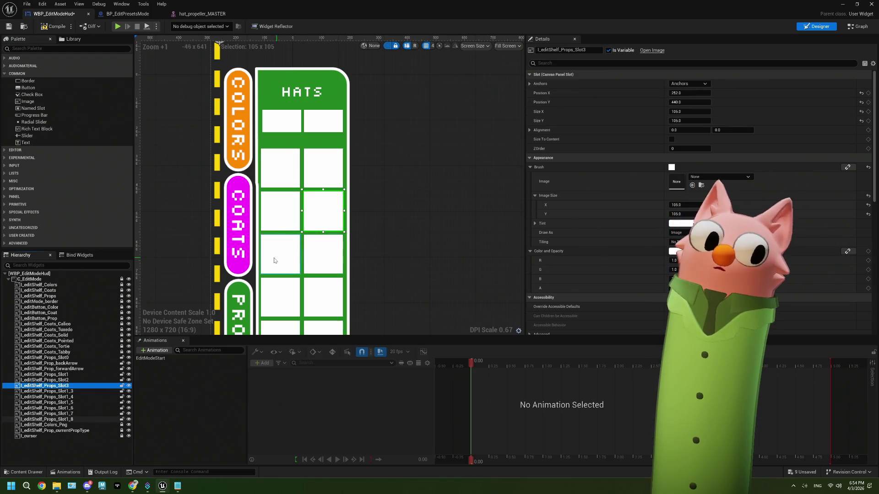
click(593, 50)
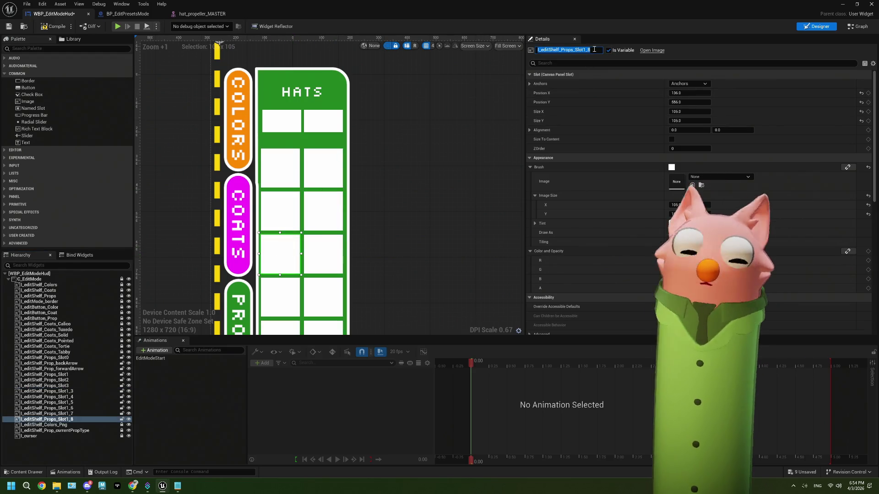
key(BackSpace)
key(BackSpace)
key(BackSpace)
text(4)
click(323, 211)
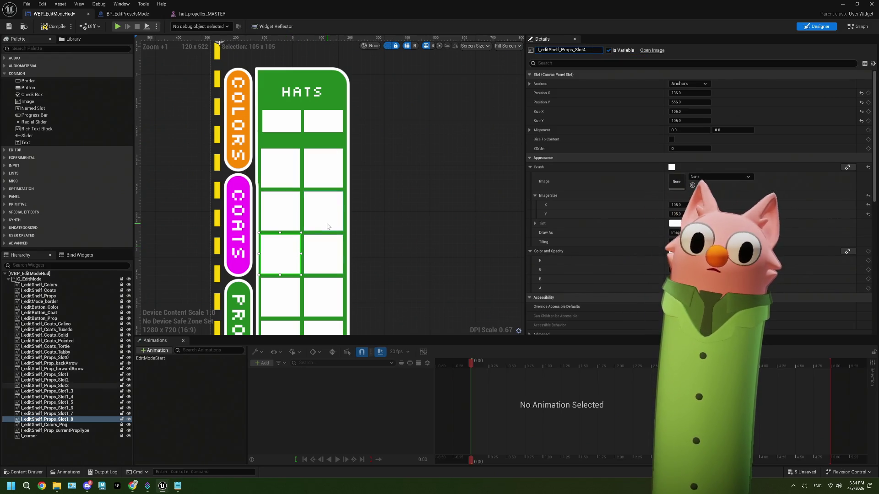
click(330, 259)
click(596, 50)
key(BackSpace)
key(BackSpace)
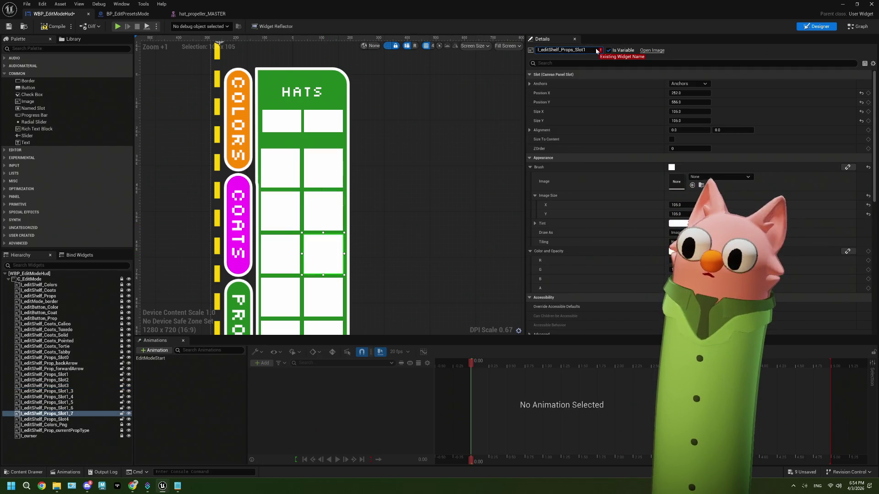
text(5)
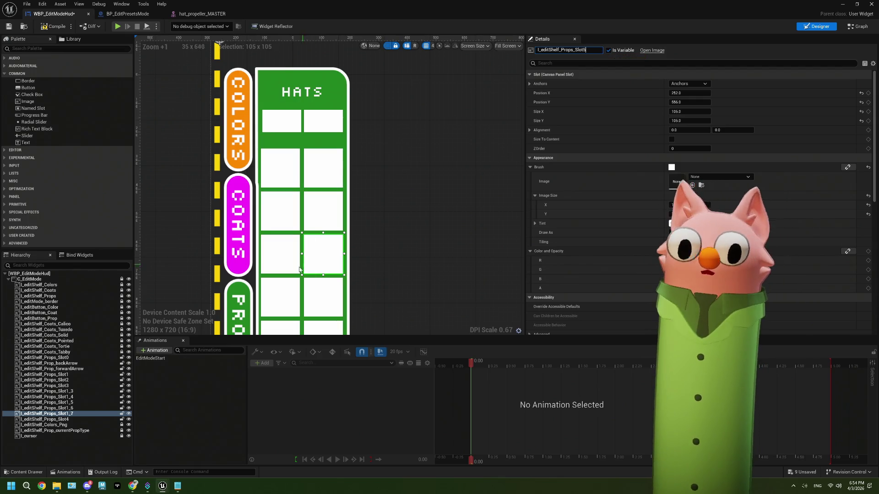
click(280, 297)
click(598, 51)
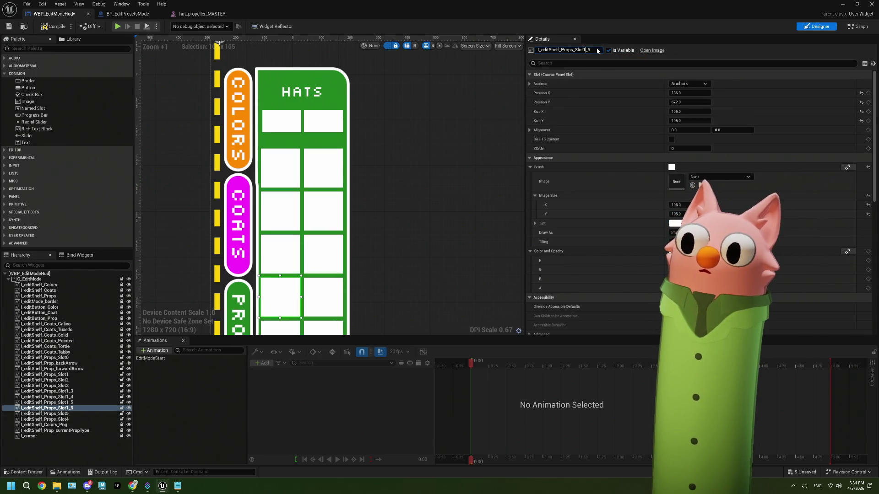
key(BackSpace)
key(BackSpace)
key(BackSpace)
text(6)
click(45, 402)
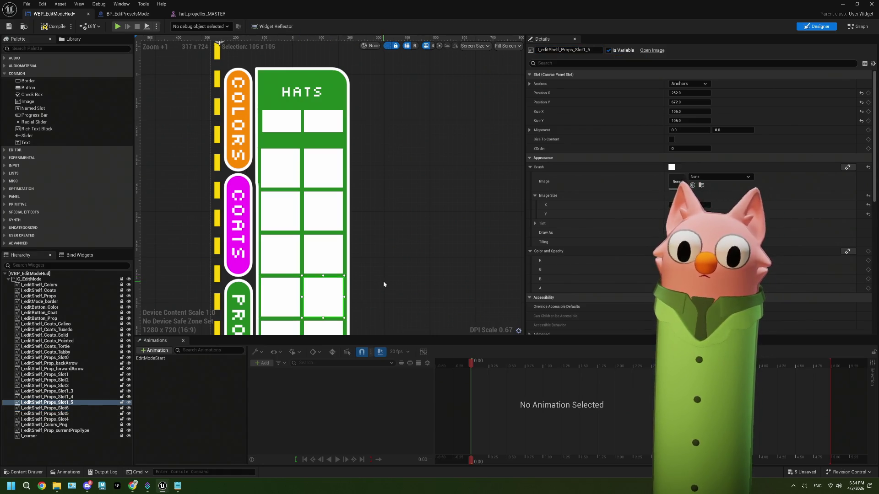
Rename Props_Slot1_5, Slot1_4 and Slot1_3 to Props_Slot7 through Props_Slot9, then save
scroll(383, 281, down, 2)
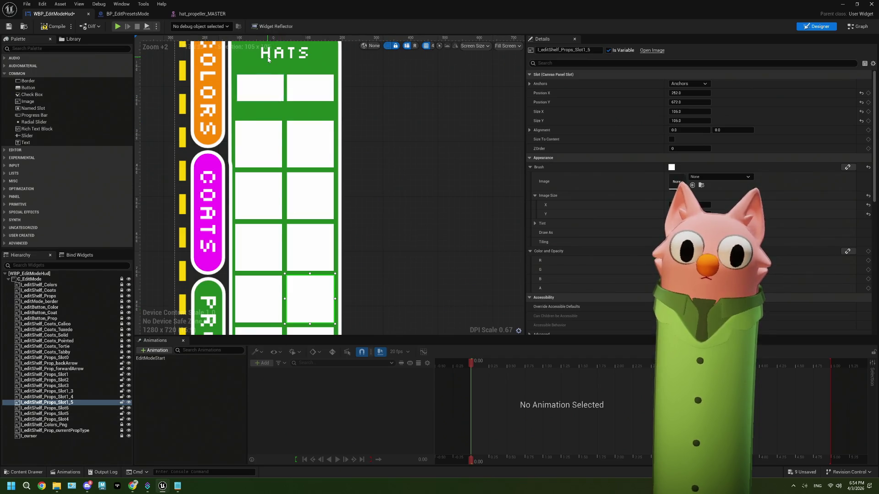
scroll(268, 59, up, 1)
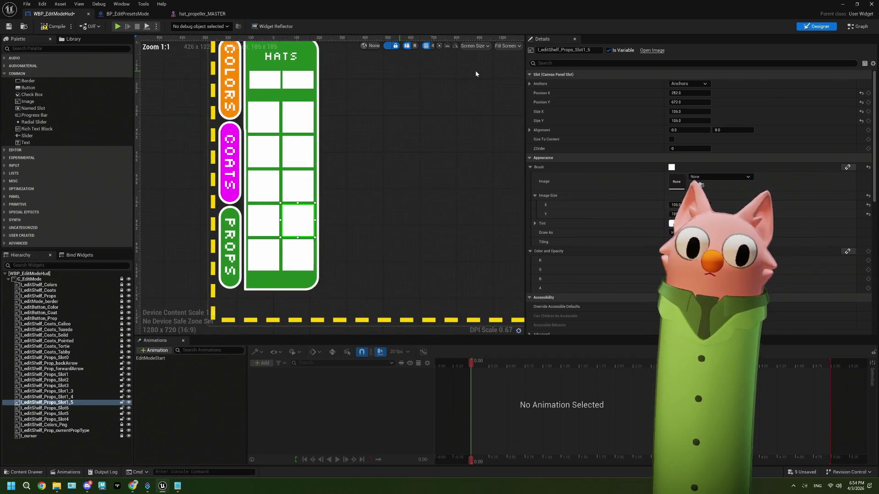
click(598, 50)
key(BackSpace)
key(BackSpace)
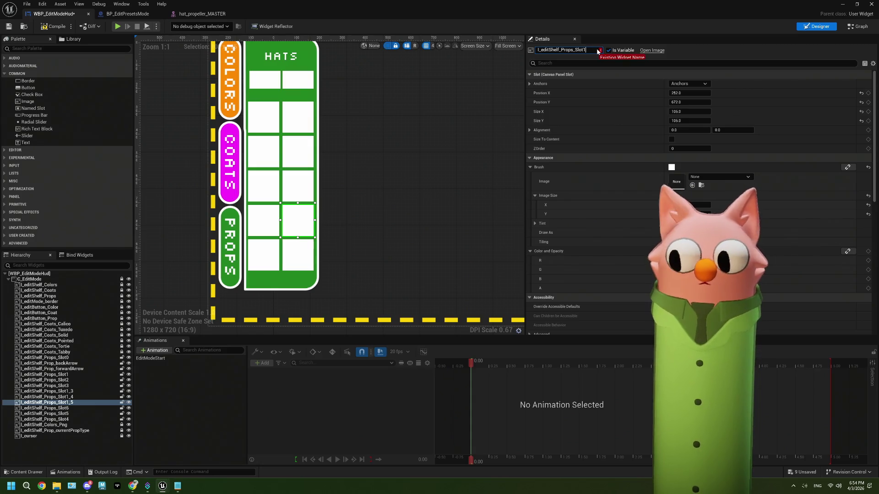
text(7)
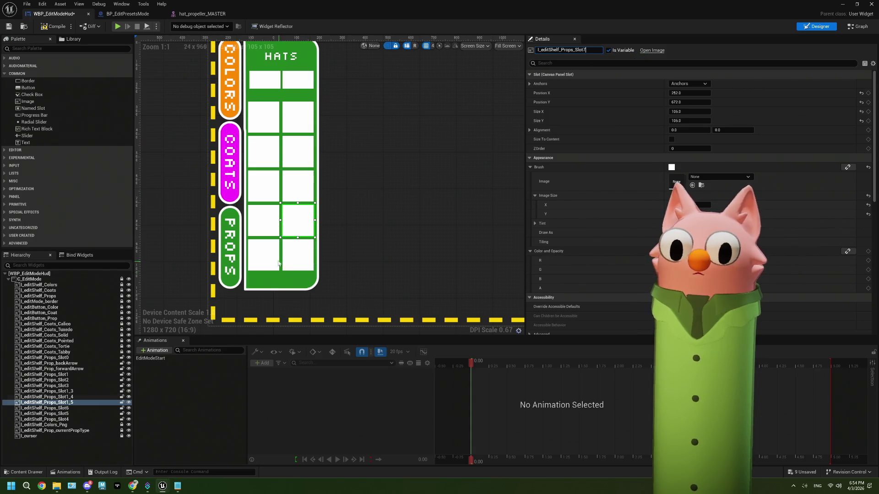
click(263, 255)
click(595, 48)
key(BackSpace)
key(BackSpace)
text(8)
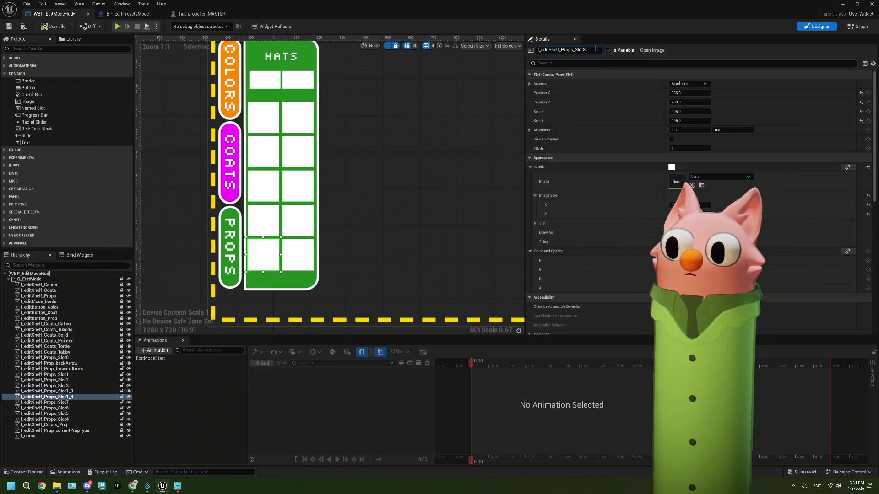
click(300, 249)
click(597, 49)
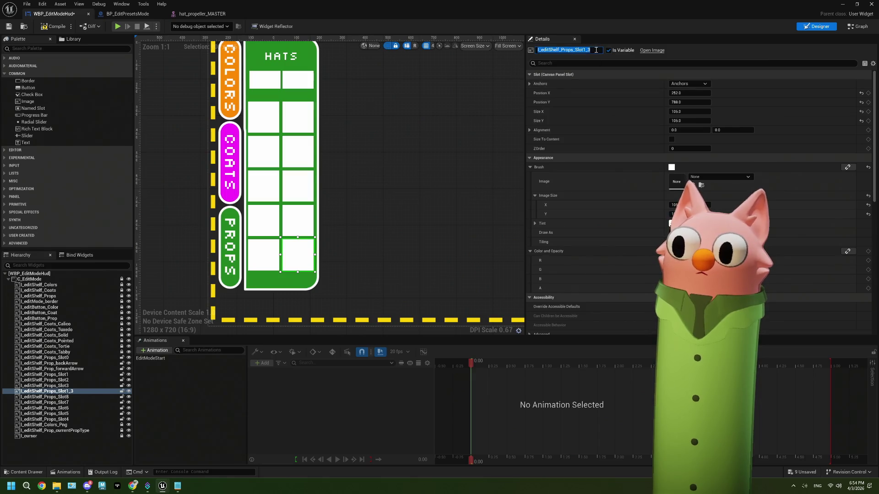
key(BackSpace)
key(BackSpace)
text(9)
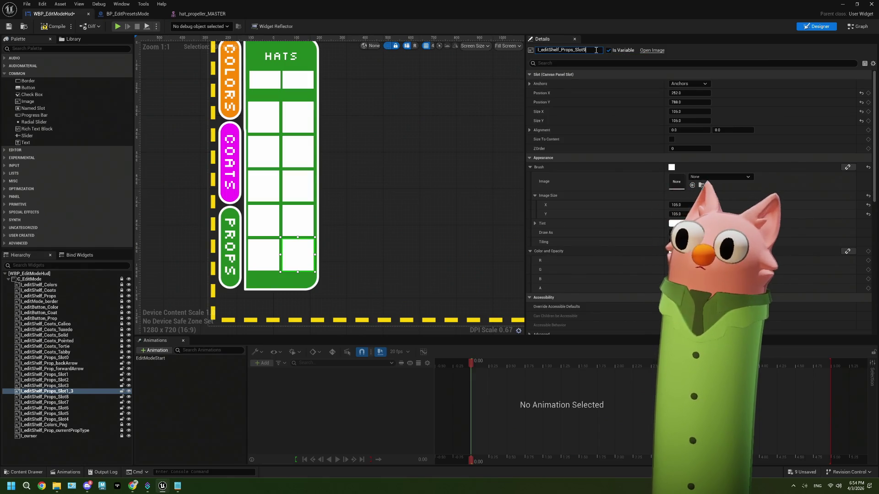
click(439, 137)
click(8, 26)
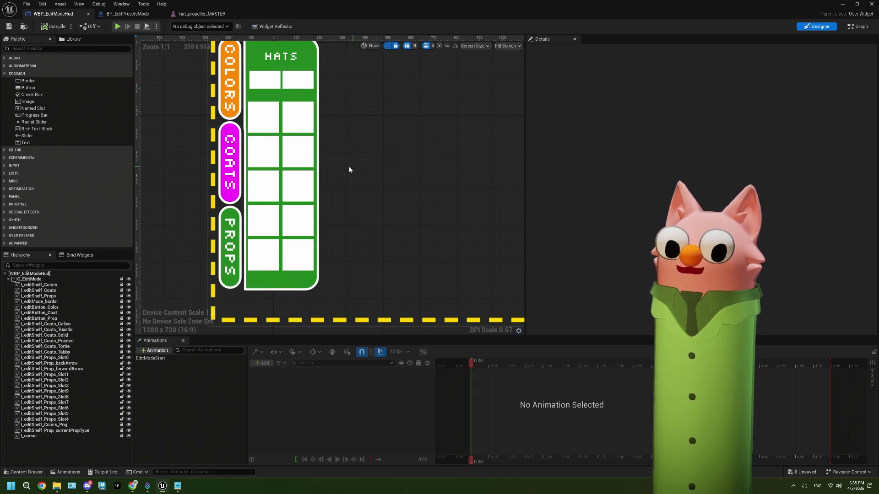
Read the forward-arrow slot's 105 × 60 size, then bring up Photopea and close its dialog
scroll(349, 167, up, 1)
scroll(336, 153, up, 3)
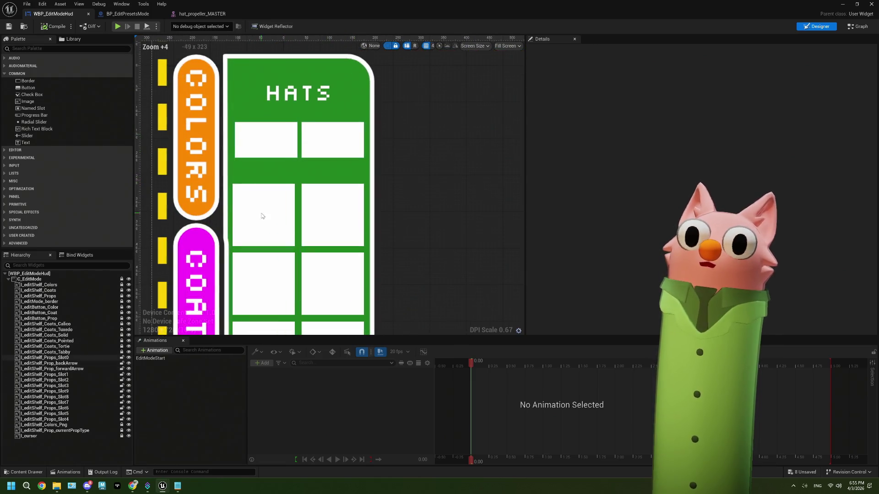
click(338, 152)
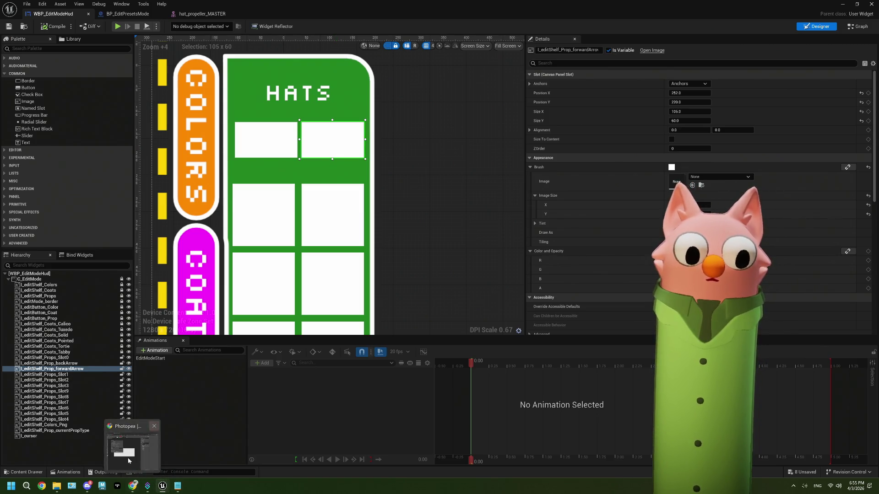
click(132, 486)
click(224, 105)
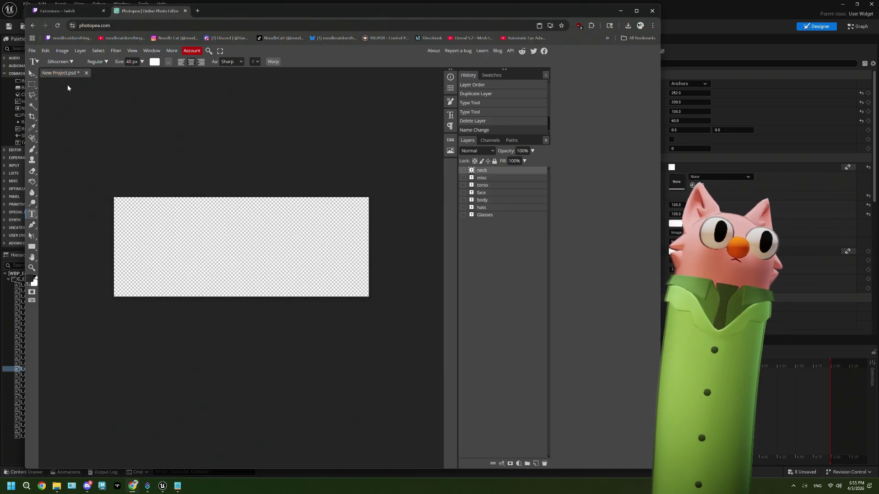
Create a new 105 × 60 px Photopea document and center it in the view
click(32, 51)
click(38, 61)
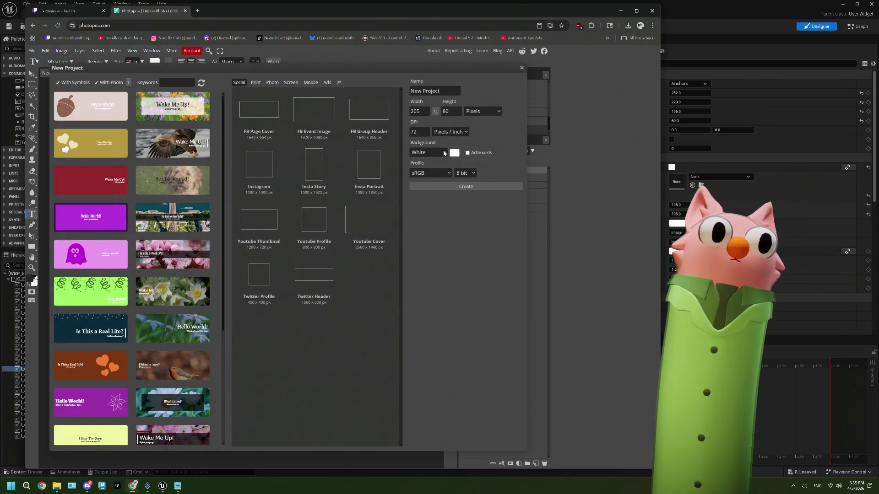
double_click(414, 112)
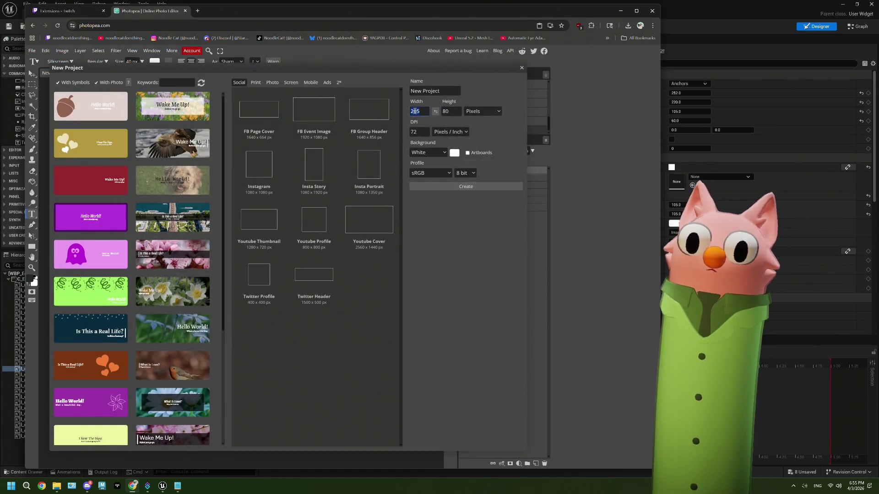
text(105)
key(Tab)
text(60)
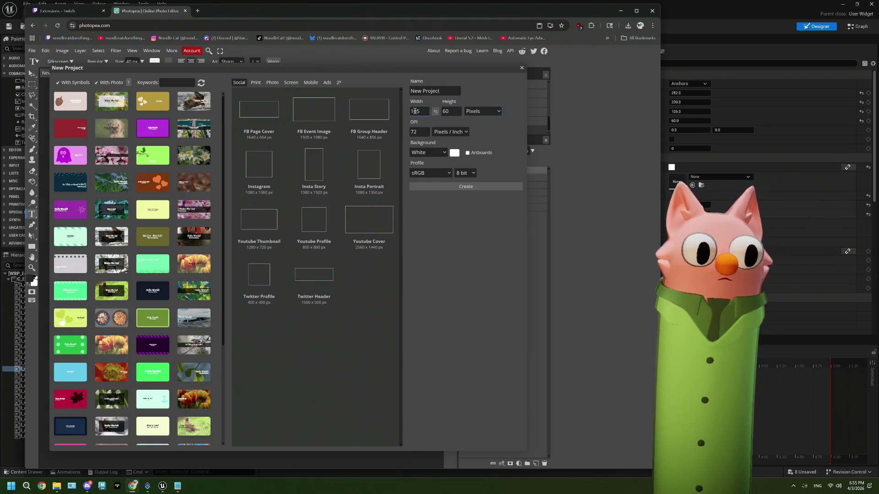
click(449, 188)
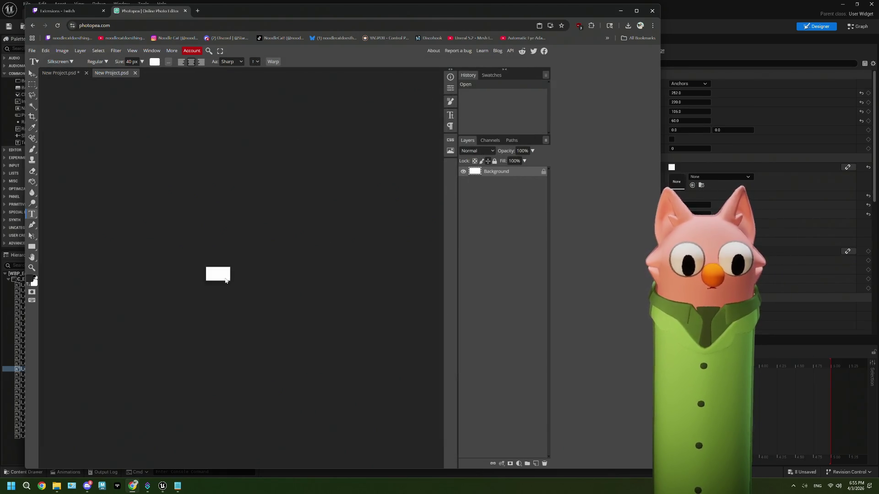
scroll(213, 276, up, 2)
scroll(213, 276, up, 6)
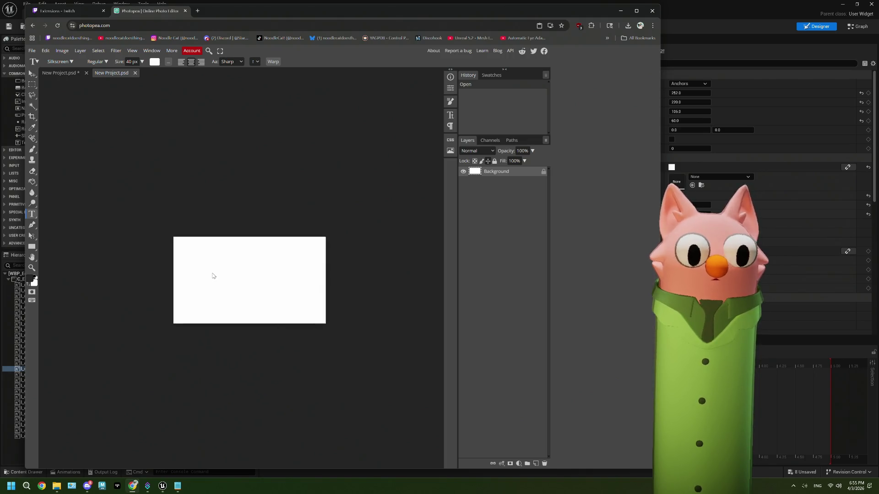
drag(275, 292, 248, 271)
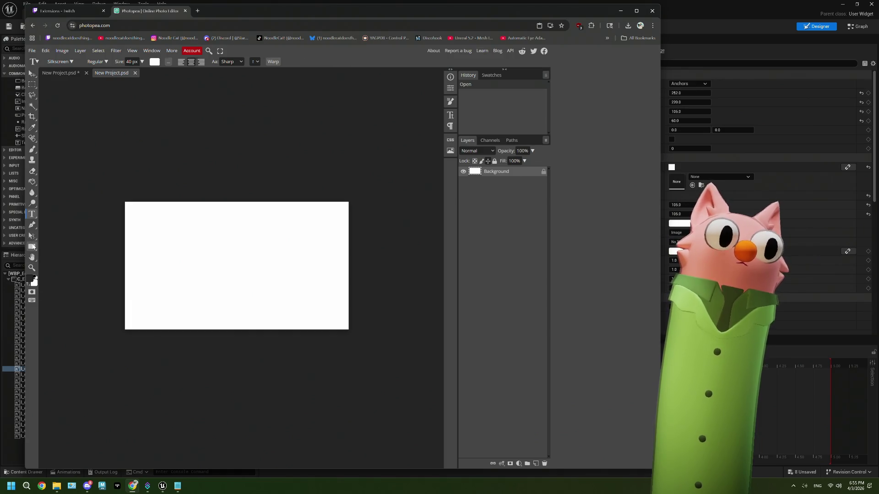
Switch to the Custom Shape tool and search the shape library for 'arrow'
click(32, 247)
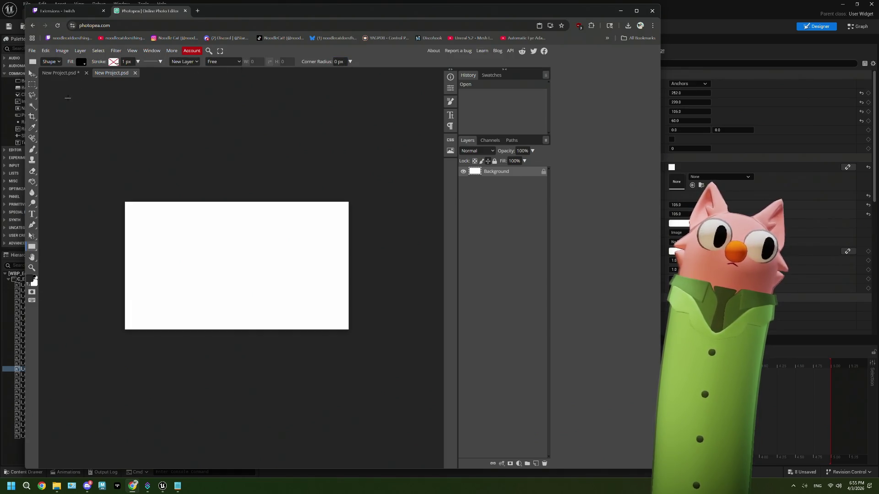
right_click(32, 247)
click(68, 292)
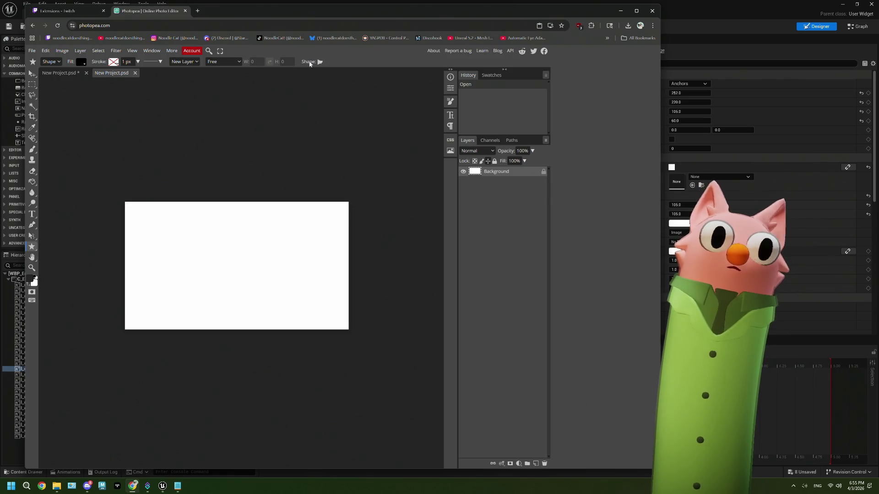
click(319, 62)
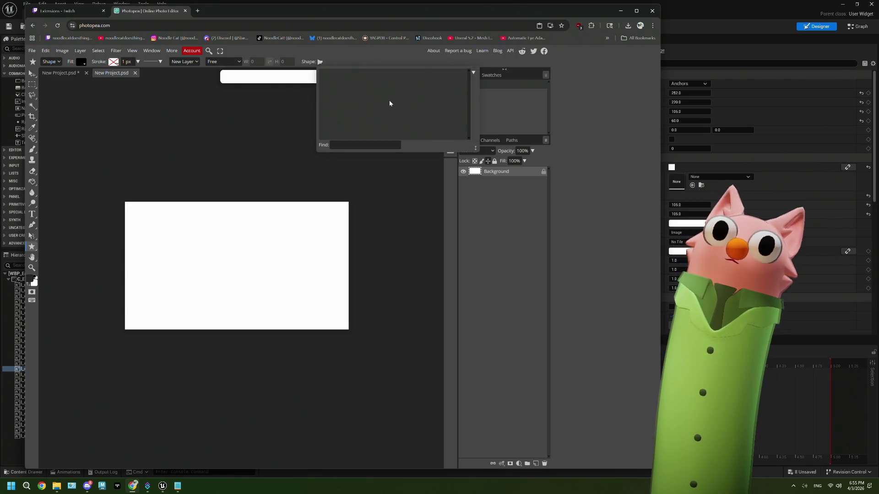
scroll(386, 109, down, 5)
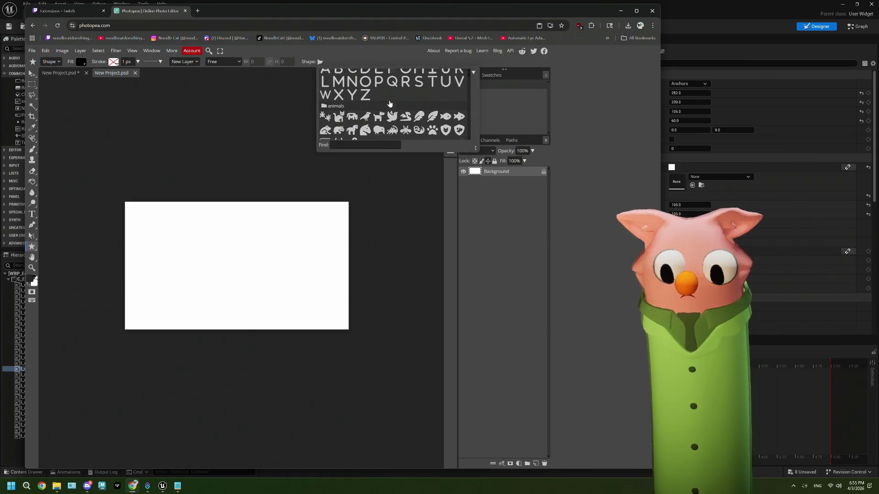
scroll(389, 110, down, 2)
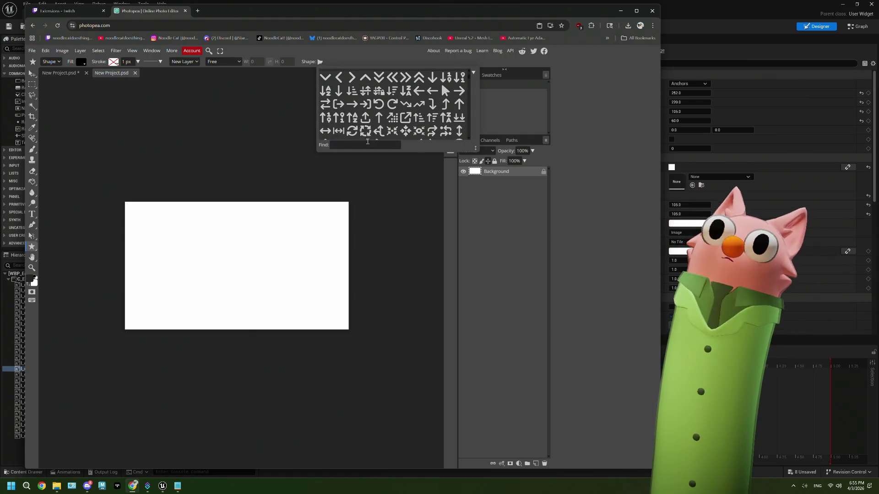
click(379, 146)
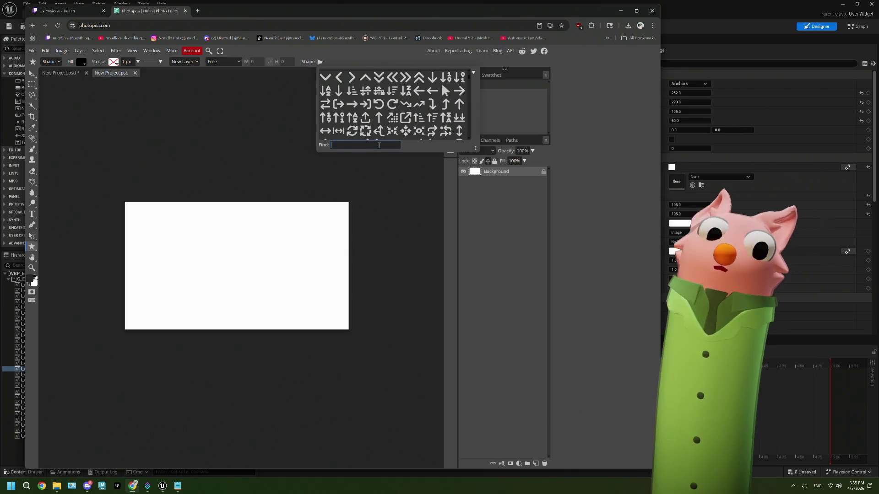
text(arrow)
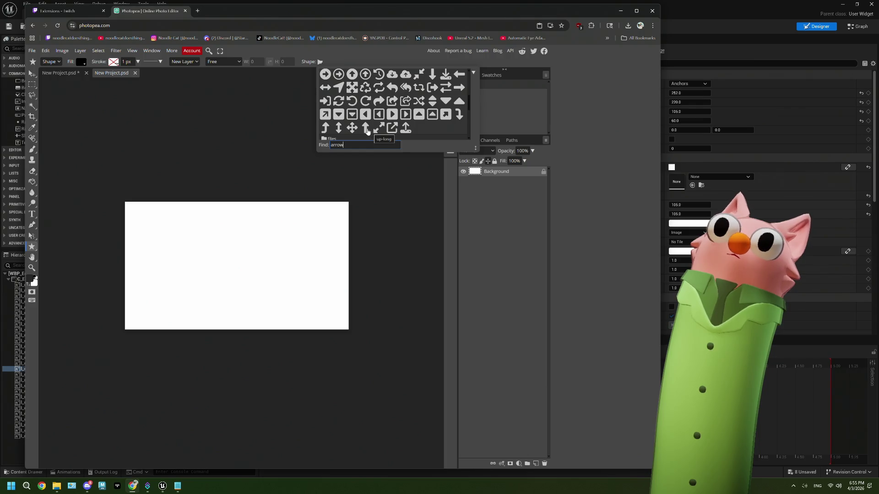
scroll(368, 131, up, 5)
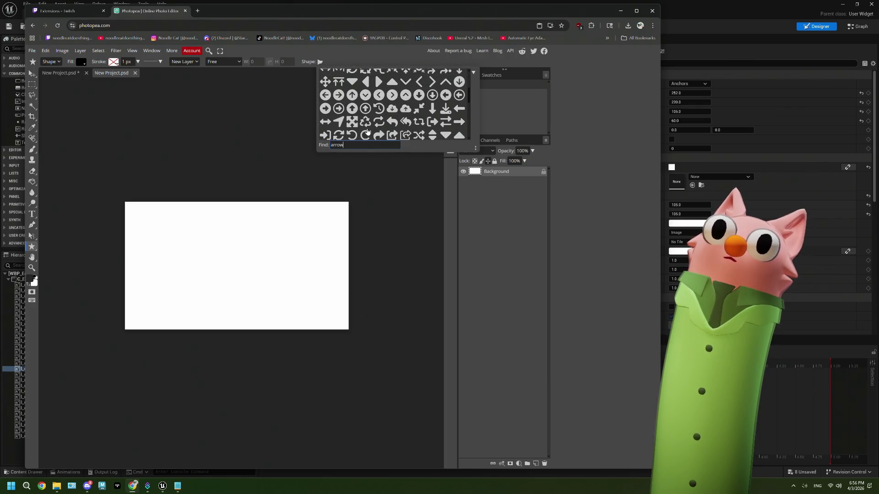
scroll(367, 132, up, 4)
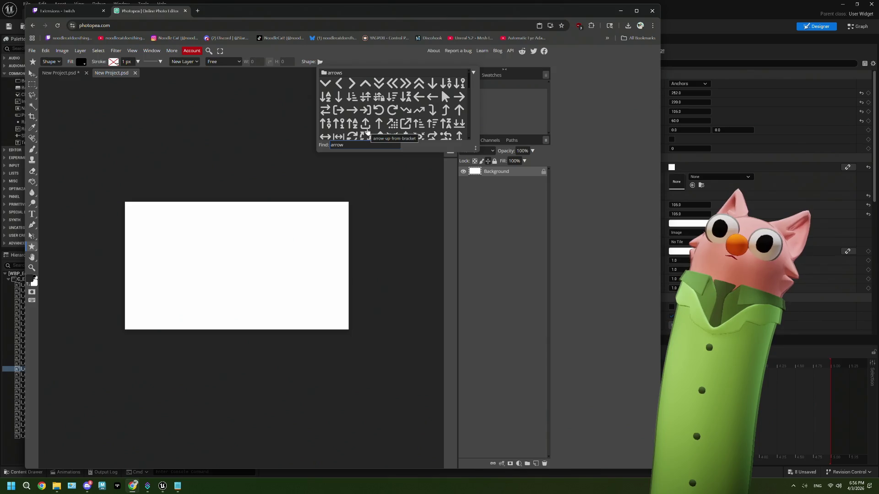
scroll(367, 132, down, 3)
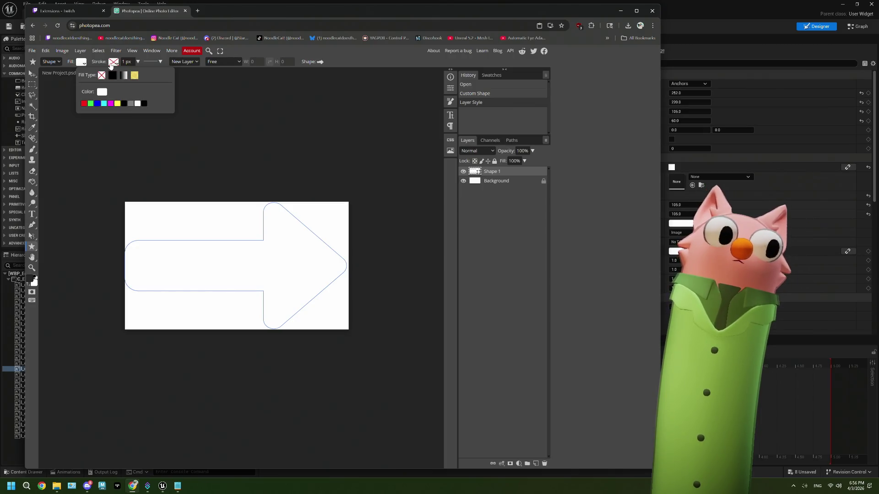
Make the arrow's fill white and hide the Background layer for transparency
click(101, 92)
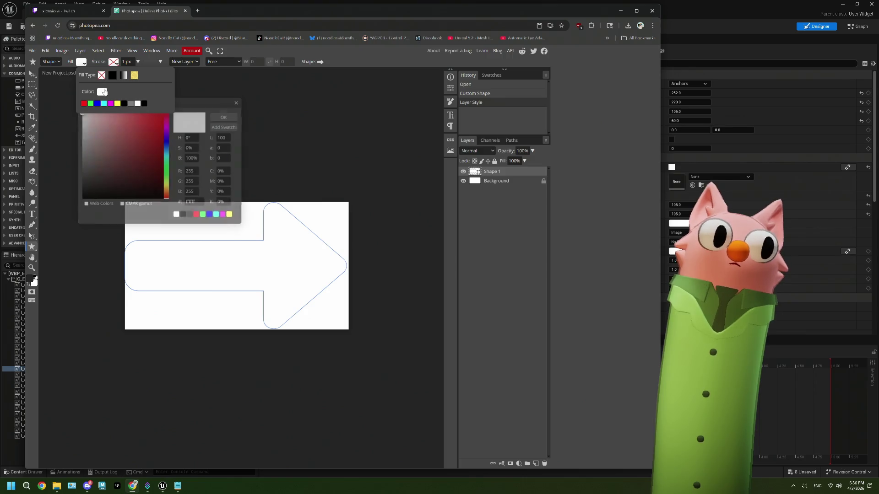
click(219, 117)
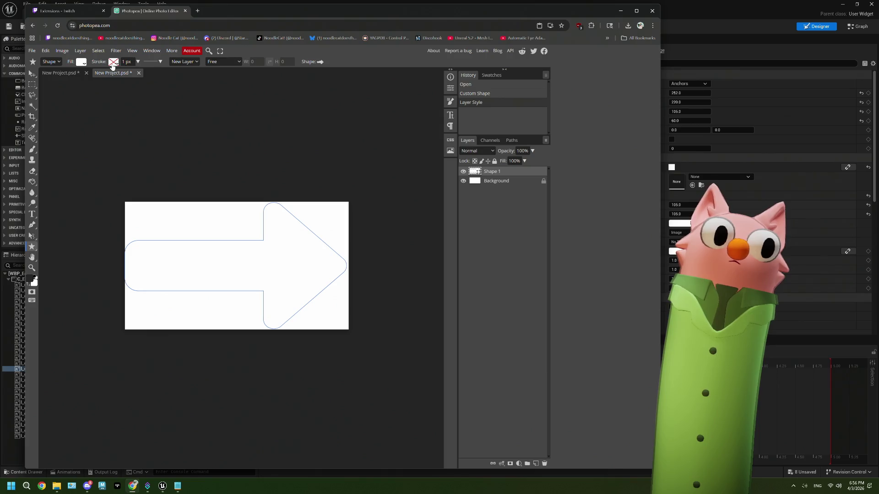
click(463, 182)
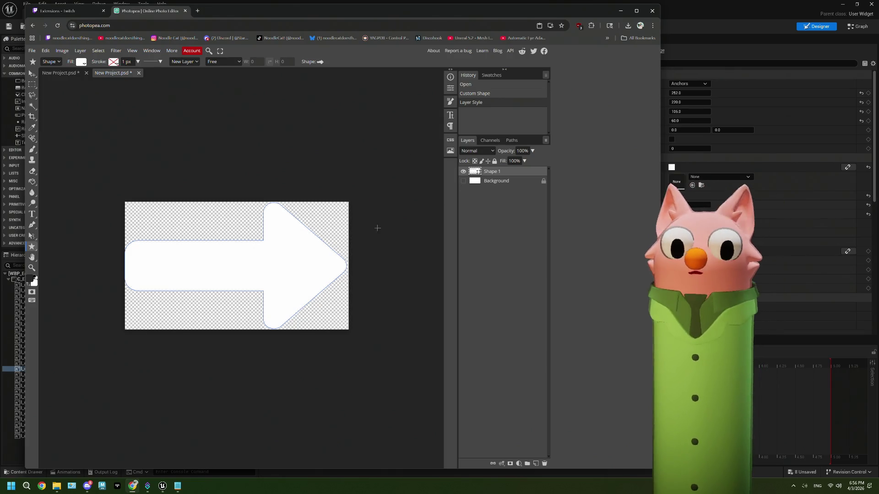
Duplicate Shape 1, rotate the copy 180° to point left, then hide the copy
mouse_move(494, 172)
mouse_down()
mouse_move(510, 406)
mouse_move(536, 463)
mouse_up()
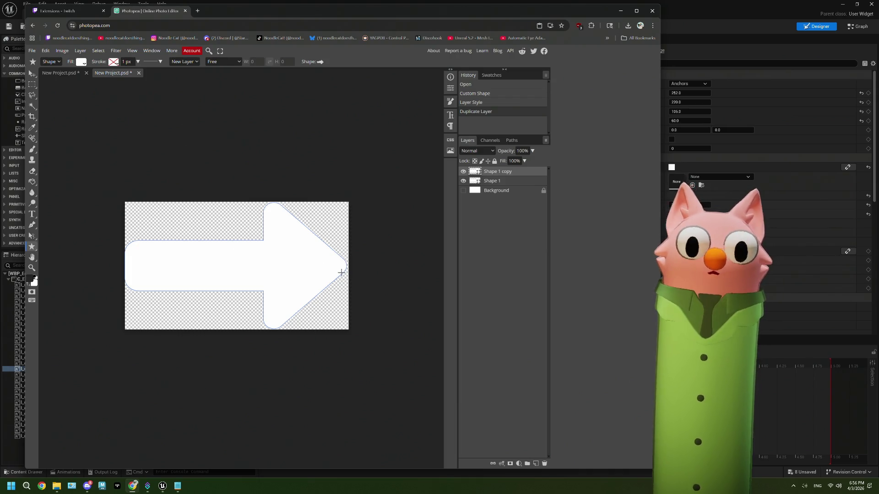
click(32, 73)
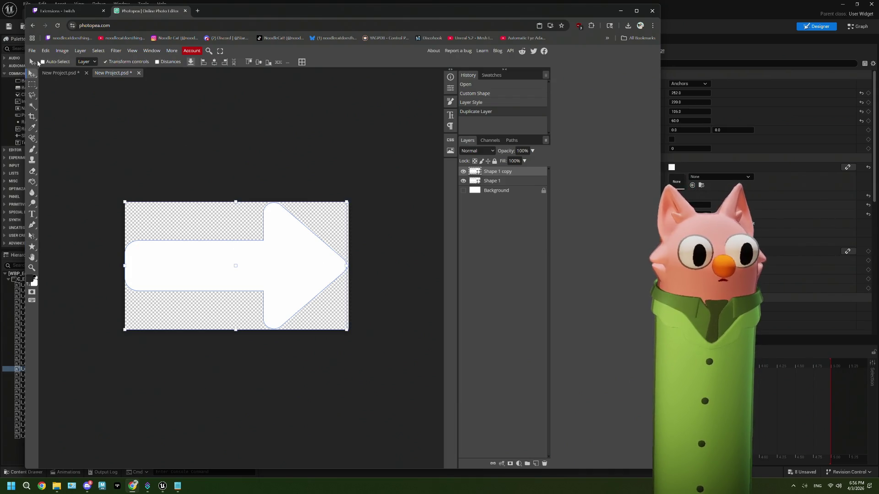
click(46, 51)
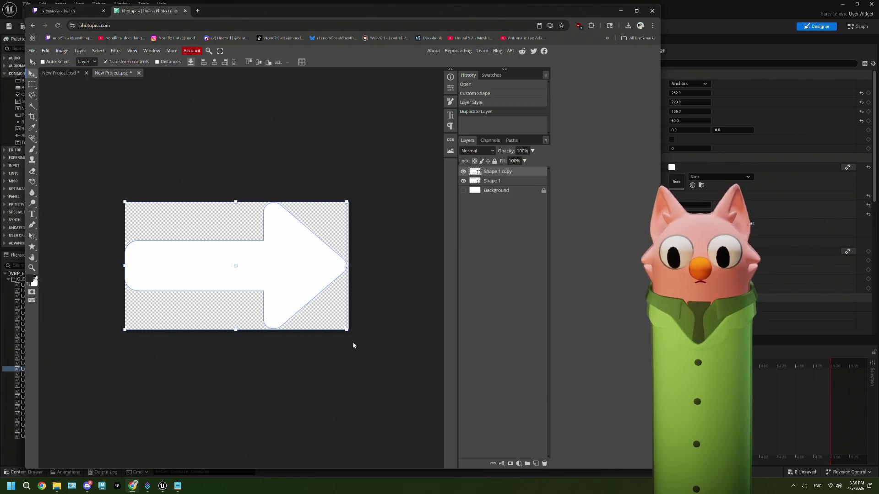
mouse_move(348, 334)
mouse_down()
mouse_move(366, 247)
mouse_move(79, 171)
mouse_move(65, 183)
mouse_move(71, 172)
mouse_up()
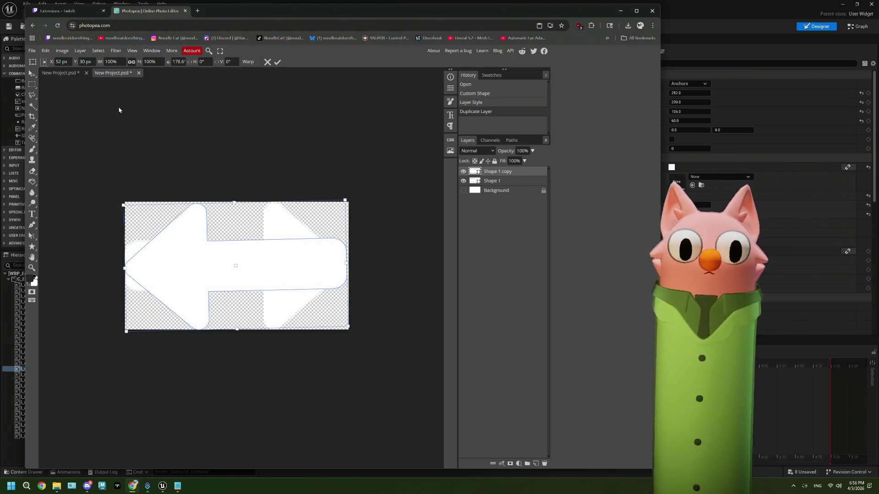
click(177, 63)
text(180)
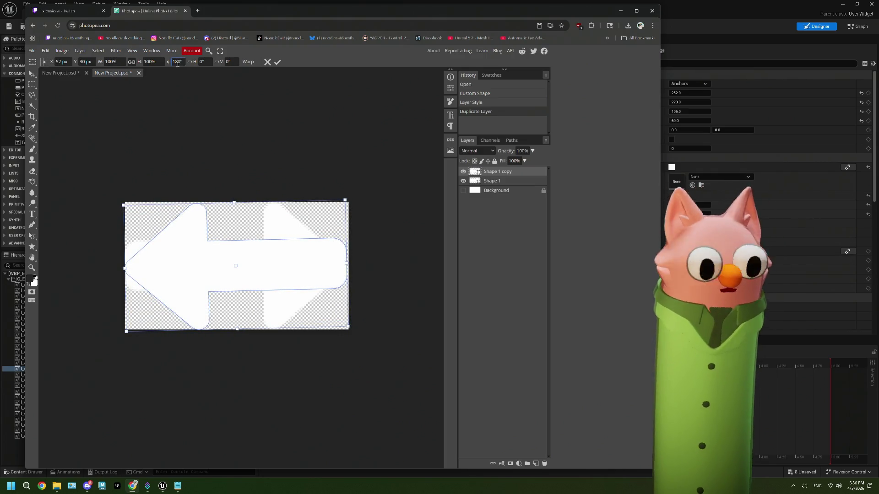
key(Tab)
key(Return)
click(497, 183)
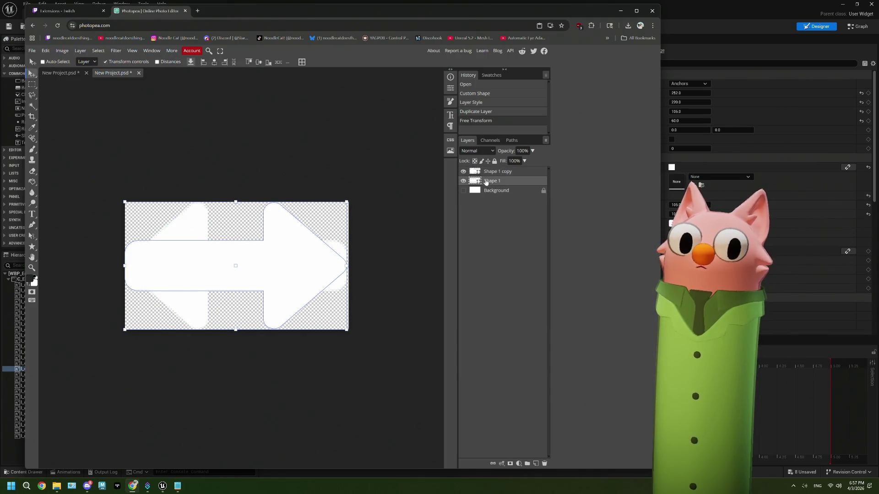
click(464, 172)
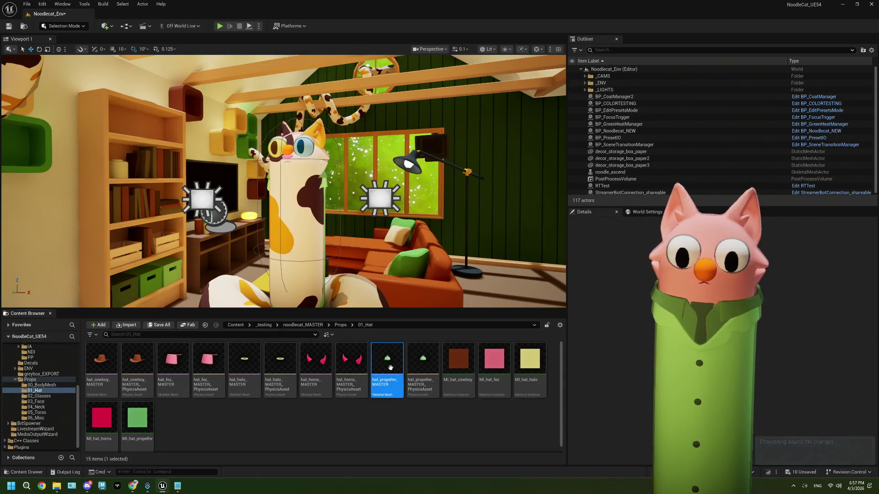
Close the propeller hat mesh and set forwardArrow's Brush Image to the right arrow texture
double_click(380, 384)
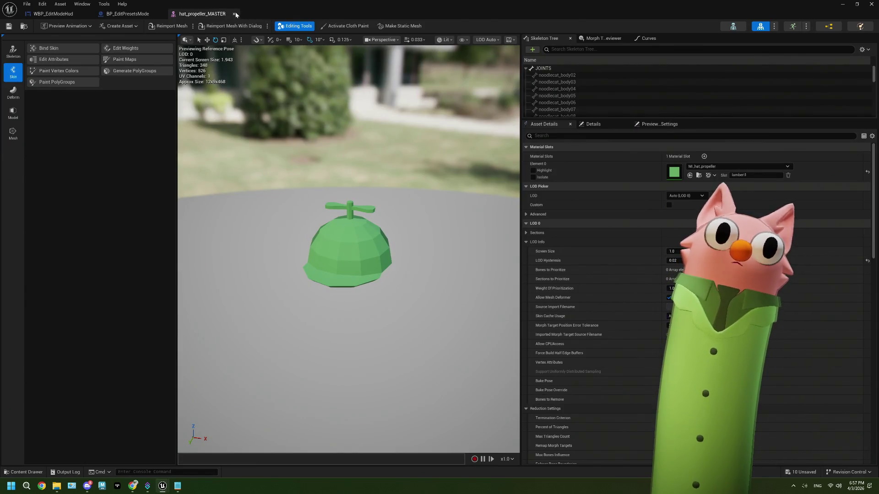
click(234, 14)
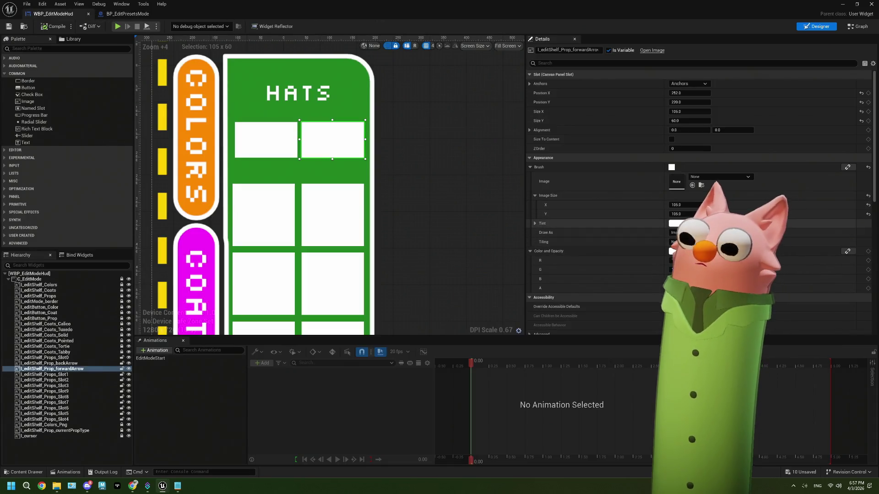
click(722, 176)
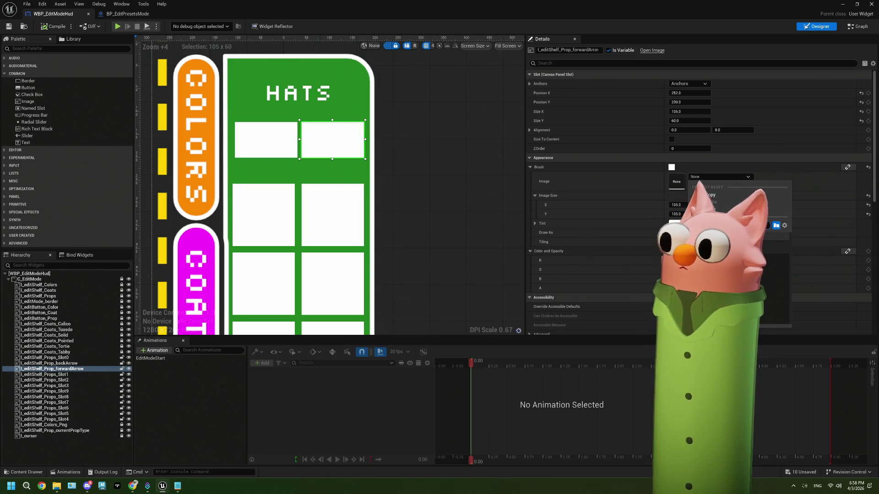
key(Return)
Select the backArrow slot and browse its Brush Image list for the left arrow
click(266, 139)
click(704, 178)
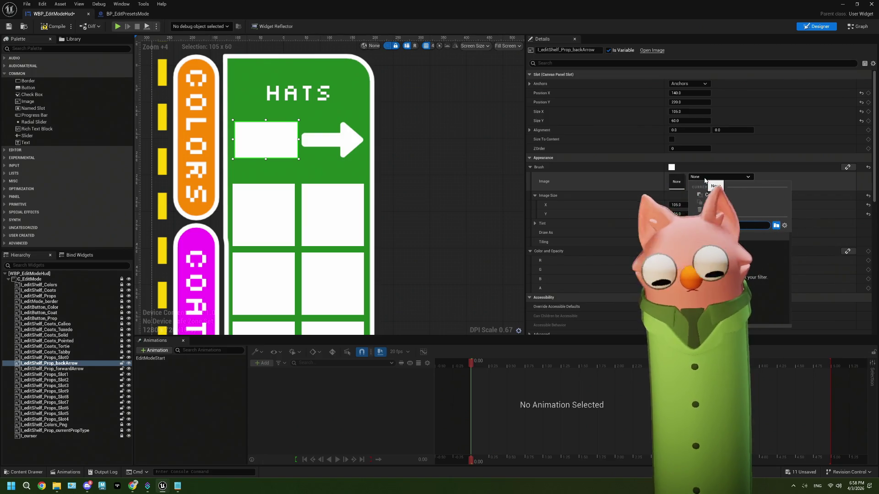
key(Escape)
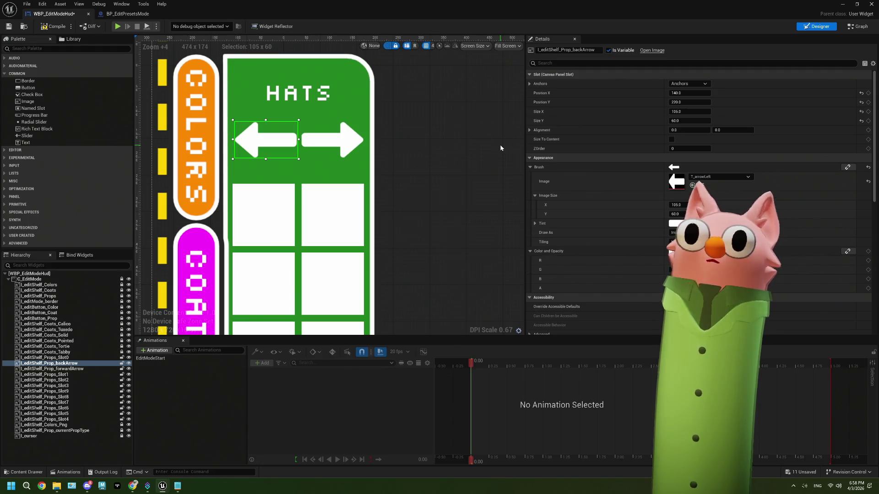
scroll(403, 199, down, 8)
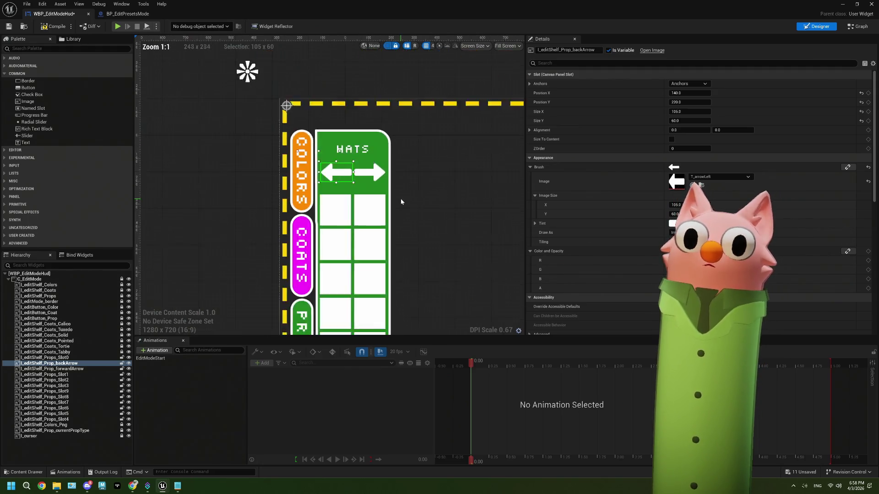
Set Size X to 95 on both backArrow and forwardArrow
scroll(400, 201, up, 2)
scroll(401, 201, up, 5)
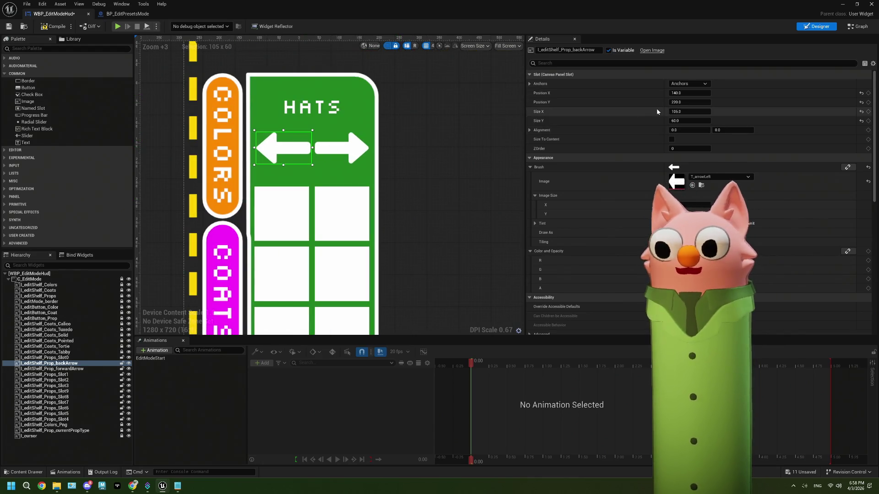
drag(309, 148, 309, 148)
click(684, 111)
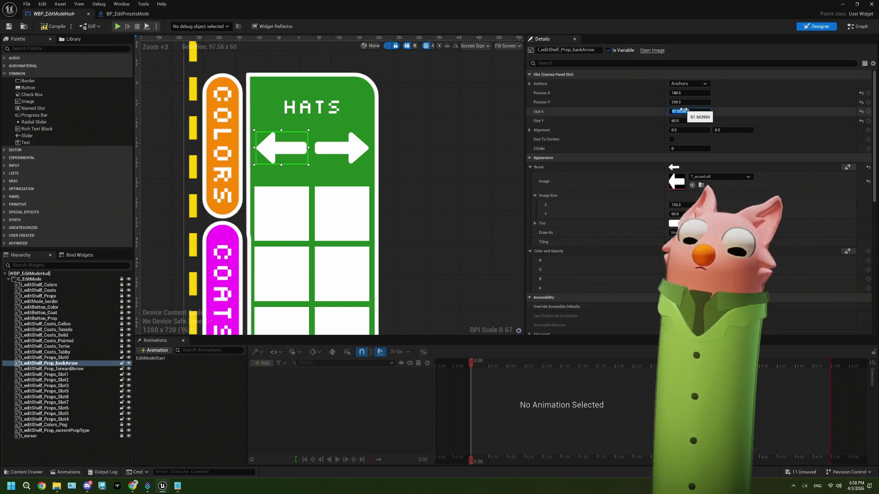
click(348, 148)
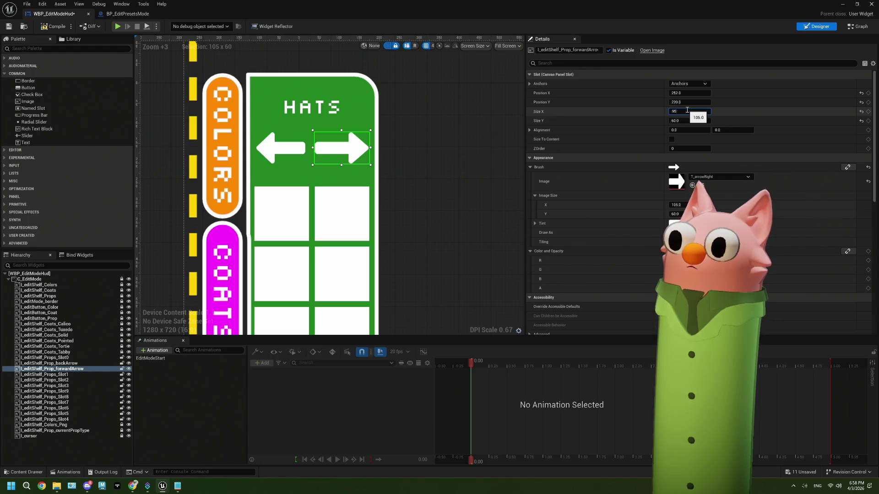
key(Tab)
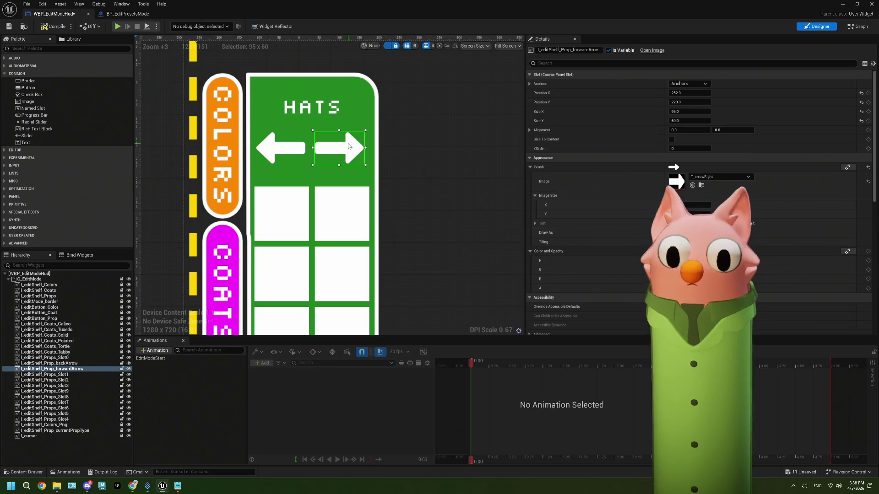
click(495, 134)
Compile WBP_EditModeHud, open hat_propeller_MASTER, and return to the HUD designer
scroll(460, 156, down, 5)
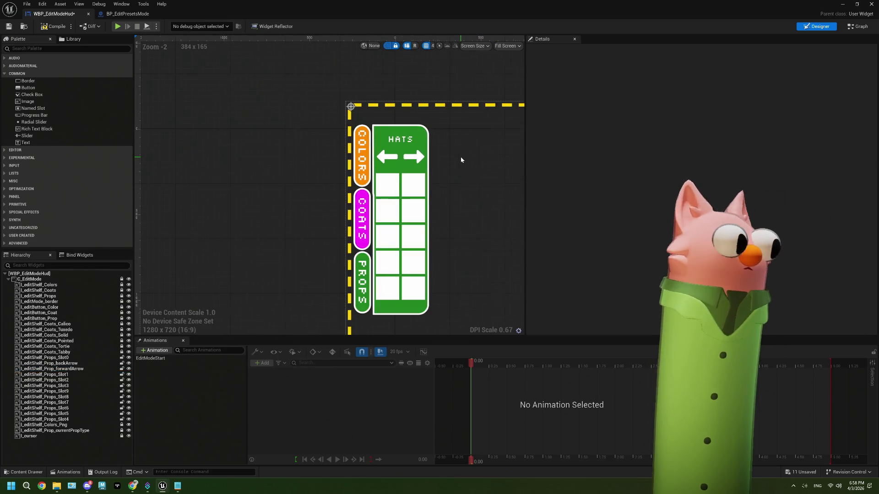
scroll(460, 158, up, 3)
click(43, 27)
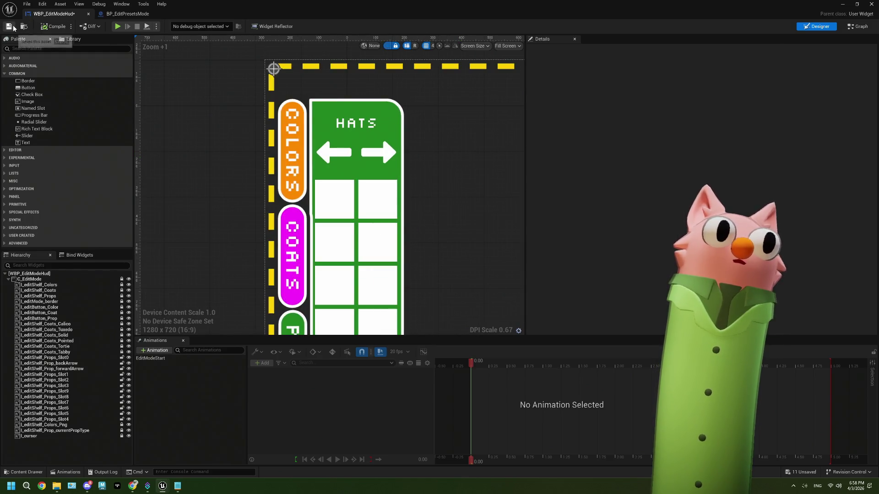
click(843, 4)
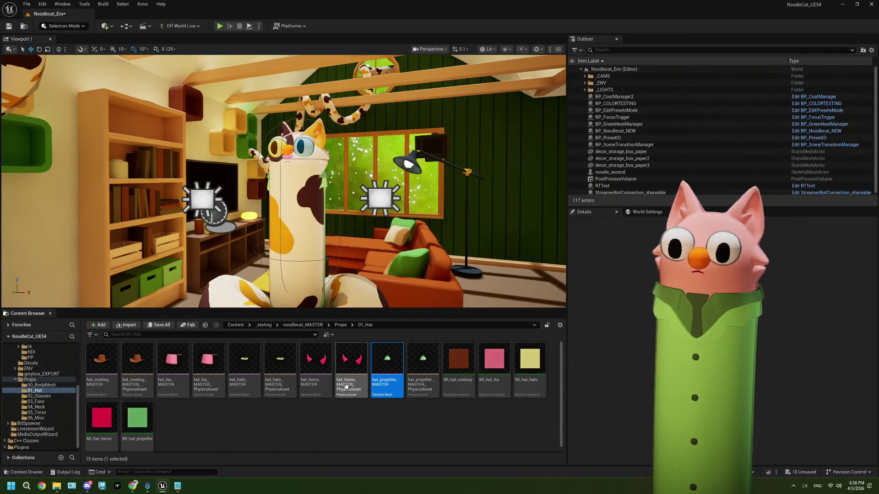
double_click(399, 361)
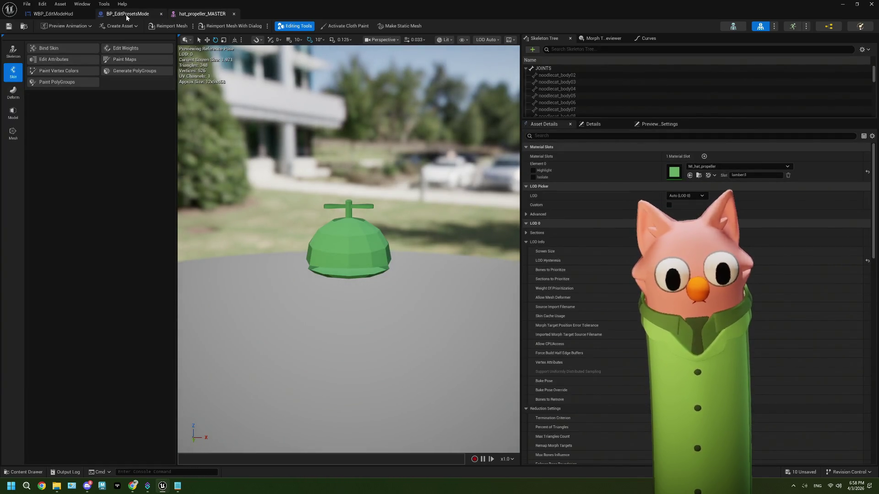
click(125, 14)
click(64, 14)
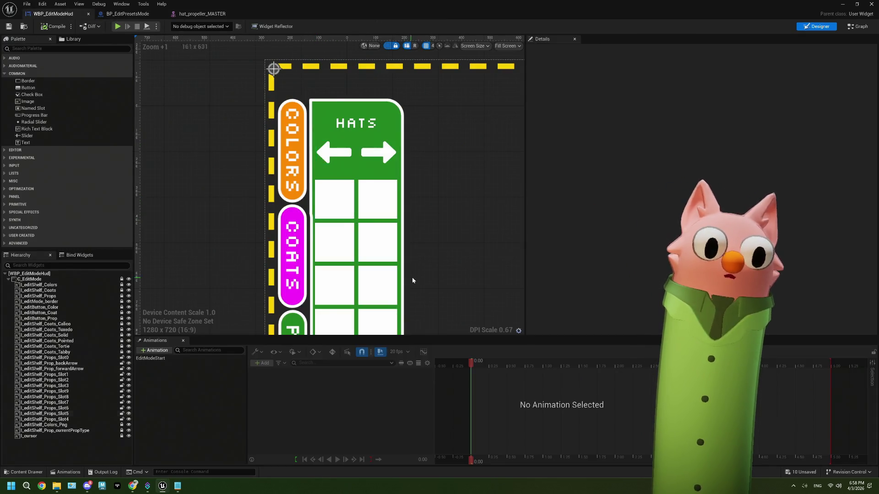
scroll(411, 280, down, 2)
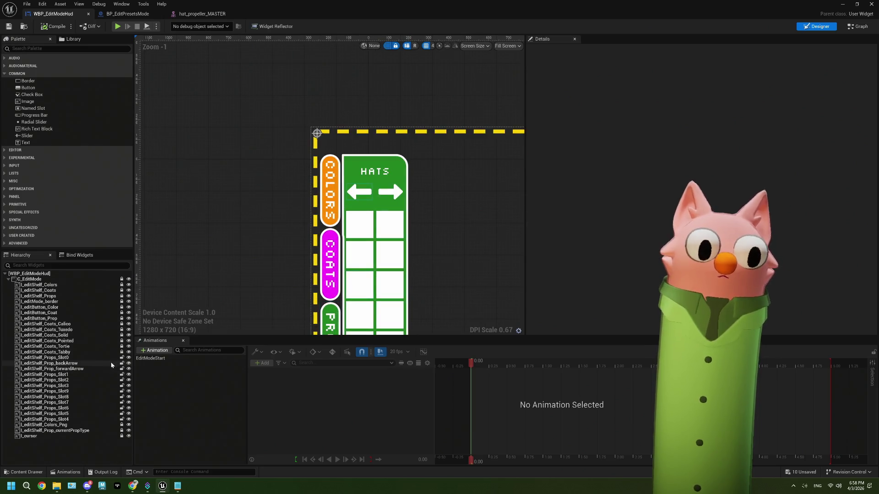
Toggle locks on the prop slot and arrow widgets, leaving all shelf widgets unlocked
click(122, 374)
click(121, 380)
click(121, 385)
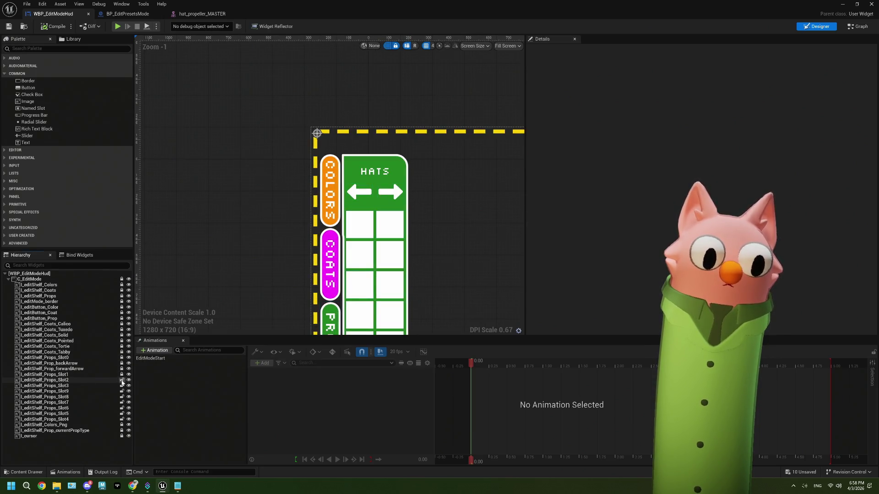
click(122, 390)
click(122, 397)
click(122, 402)
click(122, 408)
click(122, 413)
click(122, 414)
click(122, 408)
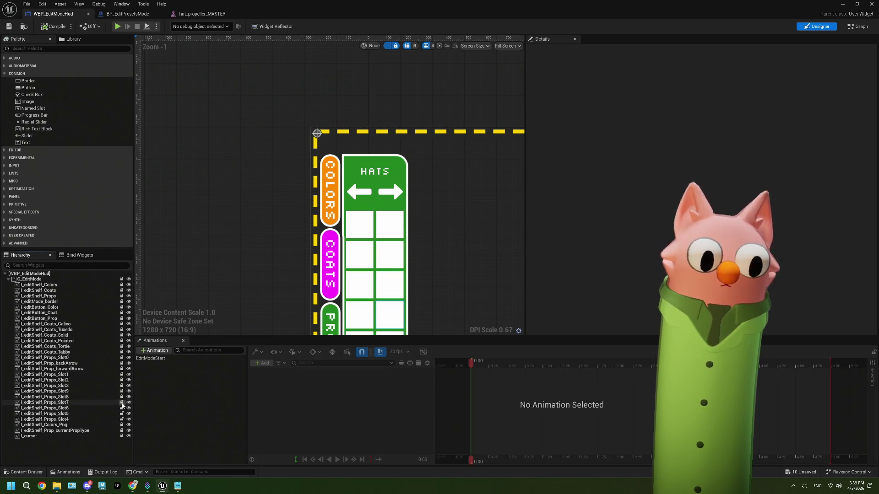
click(122, 397)
click(122, 391)
click(122, 385)
click(121, 380)
click(122, 374)
click(122, 368)
click(122, 363)
click(122, 357)
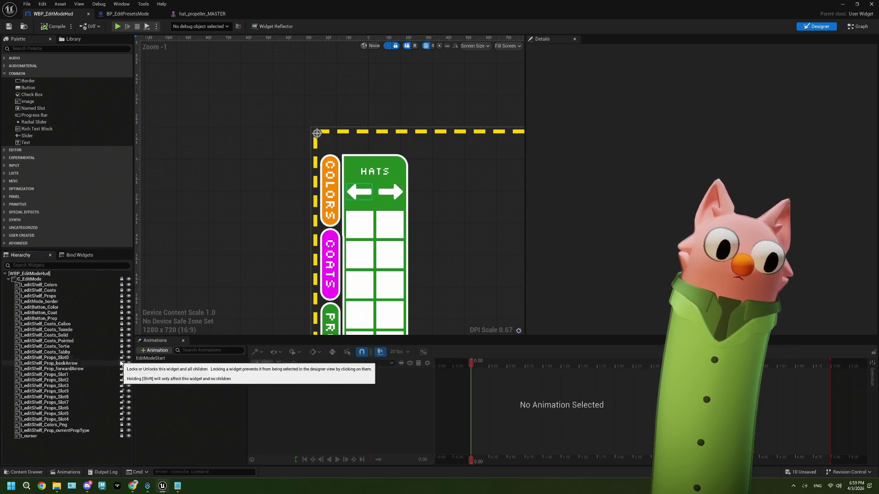
Select Props_Slot0 through the arrows and set their Render Opacity to 0
click(104, 357)
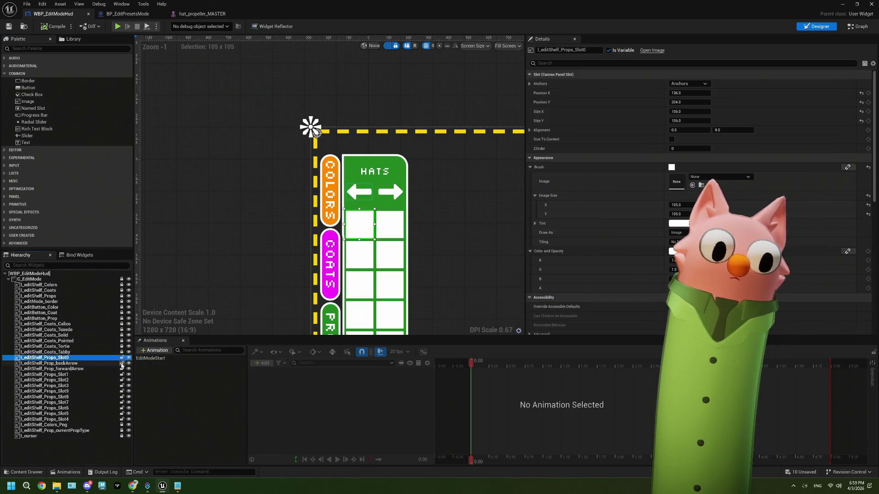
shift+click(91, 420)
scroll(637, 235, down, 5)
click(688, 218)
text(0)
key(Return)
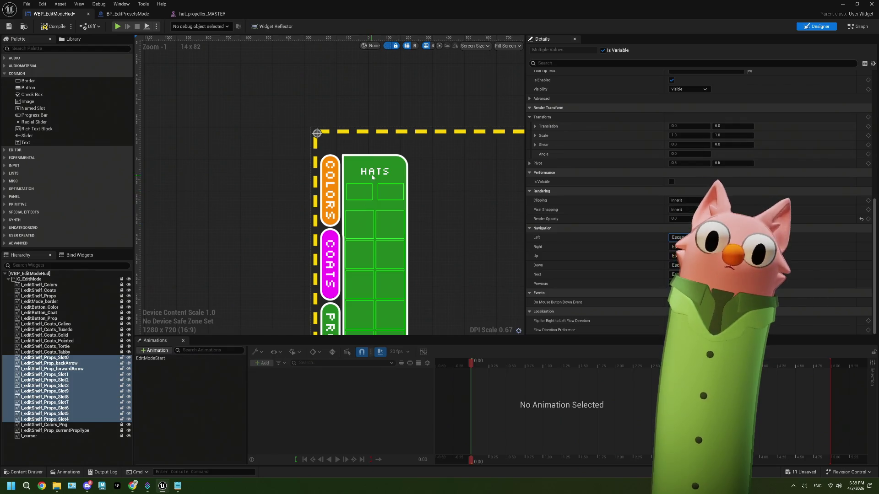
click(386, 174)
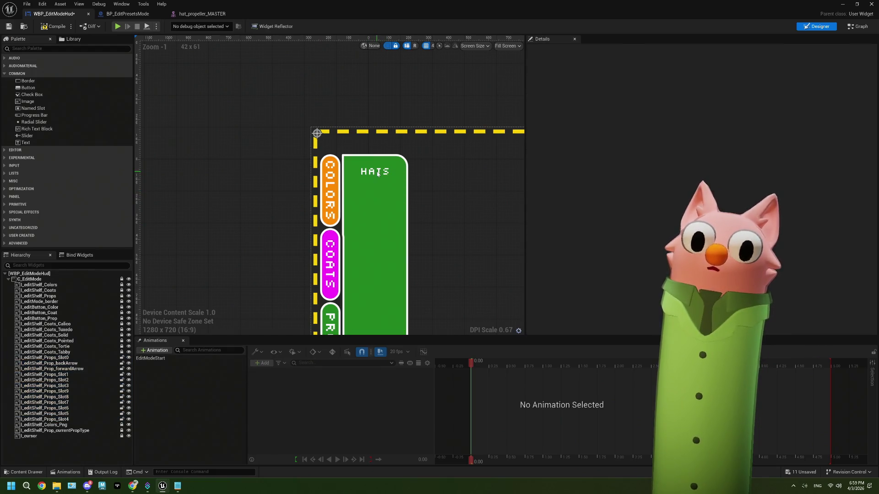
Lock all prop slots, both arrows, Slot0 and the currentPropType label
click(122, 419)
click(122, 413)
click(122, 408)
click(121, 403)
click(122, 397)
click(122, 391)
click(122, 385)
click(121, 380)
click(122, 375)
click(122, 369)
click(121, 363)
click(121, 357)
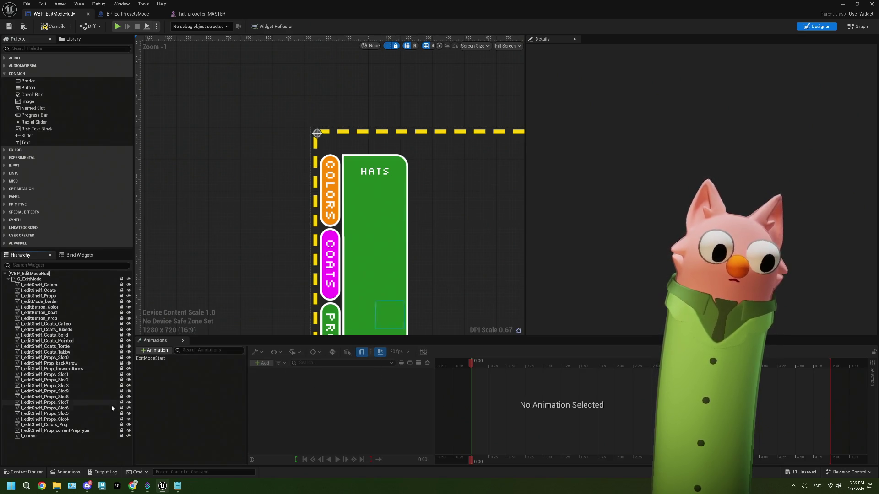
click(121, 431)
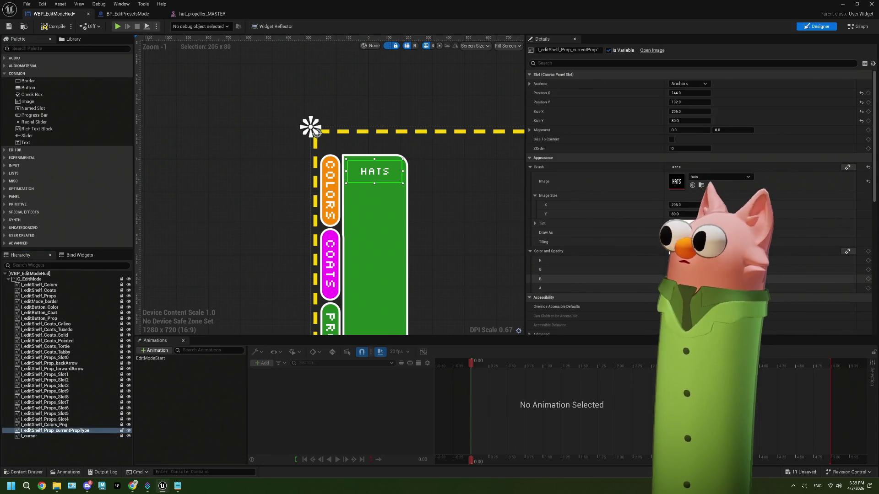
scroll(700, 278, down, 1)
scroll(700, 274, down, 10)
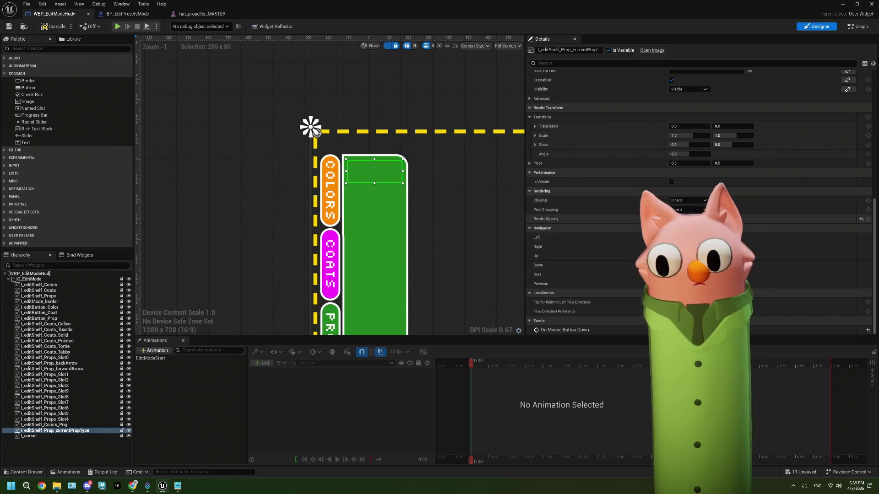
click(121, 430)
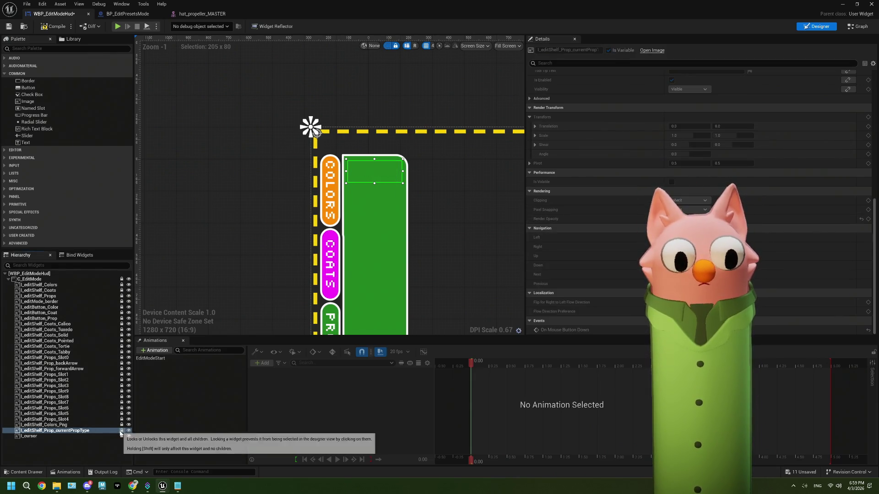
Set the green l_editShelf_Props panel's Render Opacity to 0 and save the HUD widget
click(123, 297)
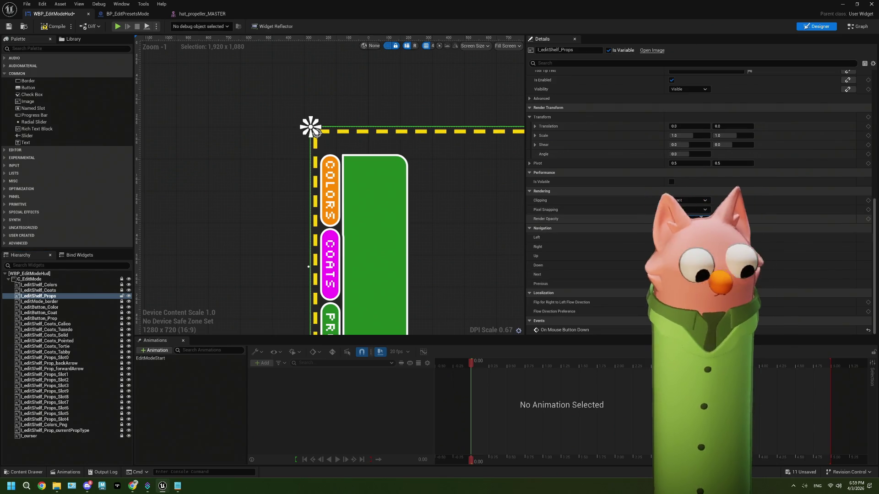
drag(700, 219, 671, 218)
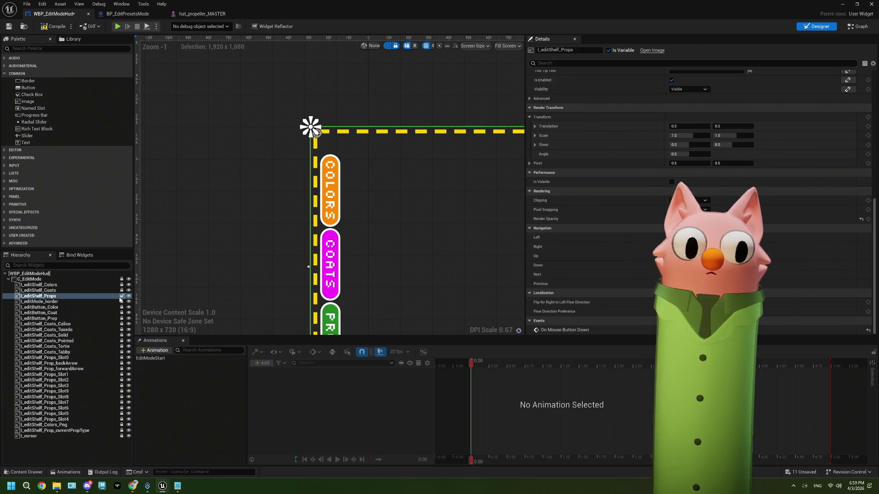
click(9, 26)
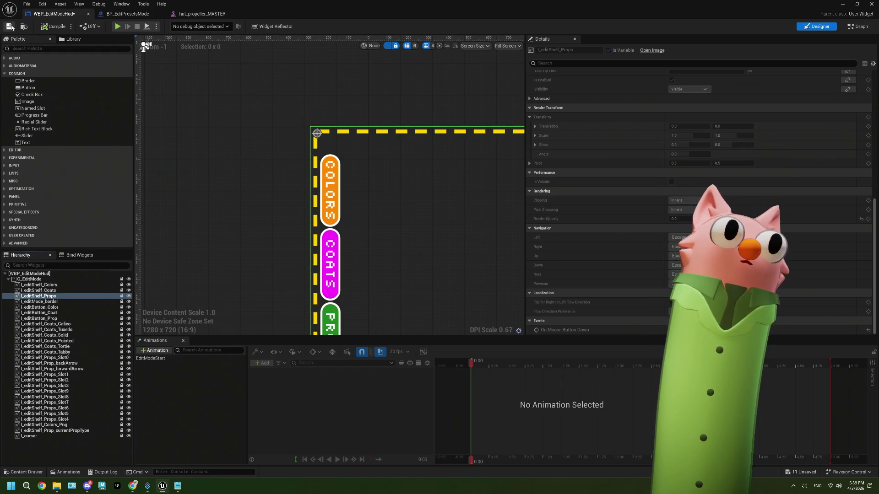
key(ctrl+Tab)
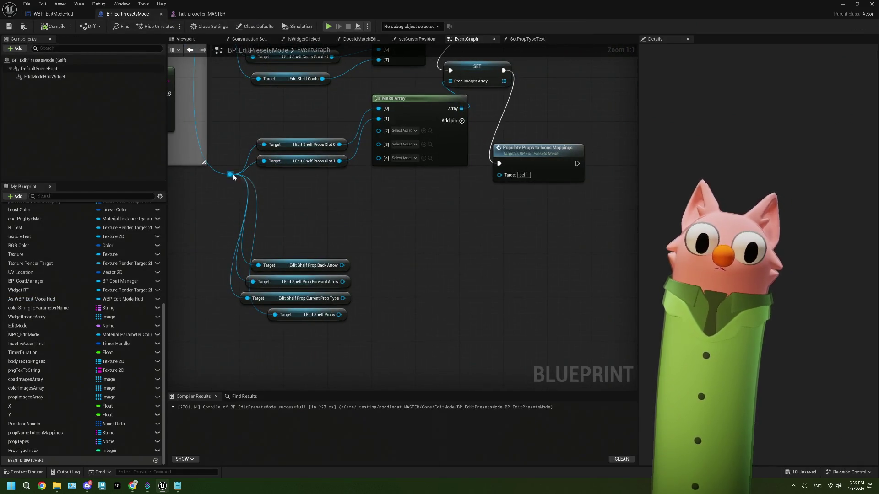
Add Props Slot 2 and Slot 3 getters and wire them into Make Array
drag(233, 175, 284, 196)
text(slot)
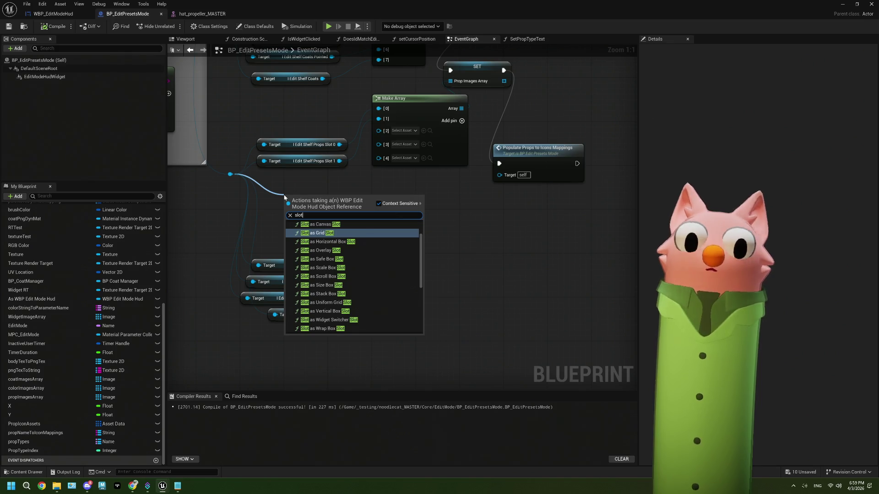
text( 2)
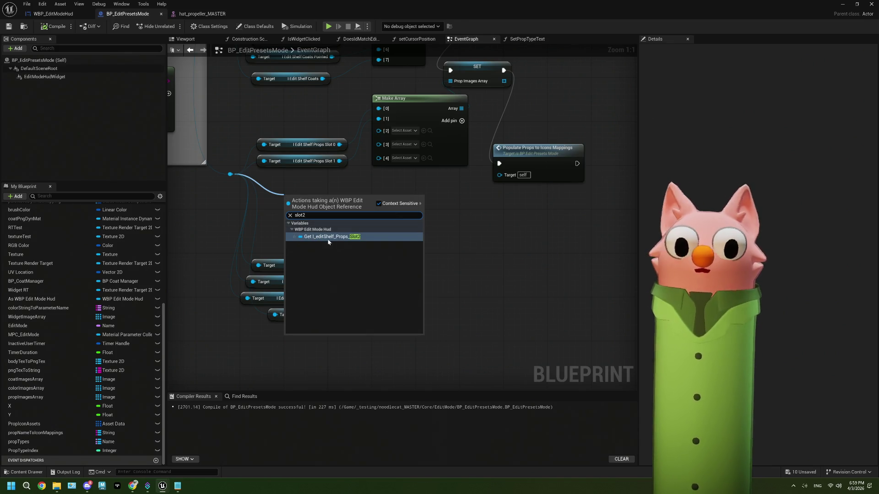
click(320, 223)
mouse_move(371, 196)
mouse_down()
mouse_move(344, 174)
mouse_move(378, 130)
mouse_up()
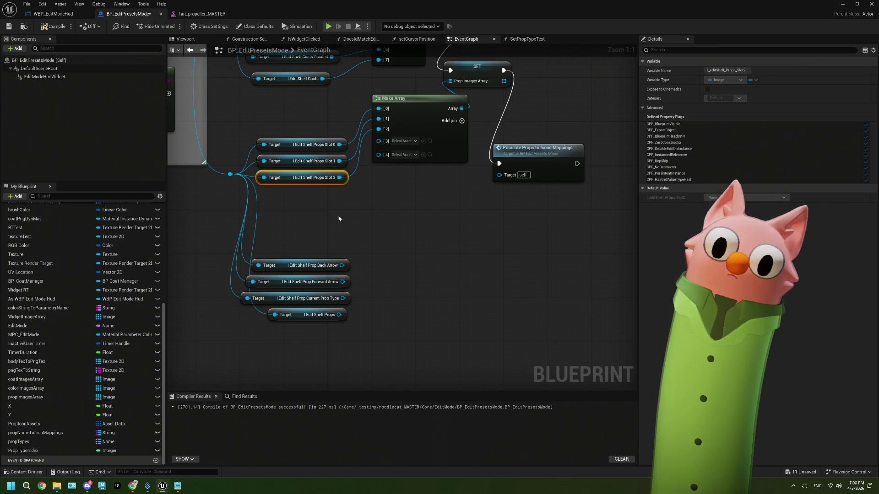
drag(230, 174, 275, 207)
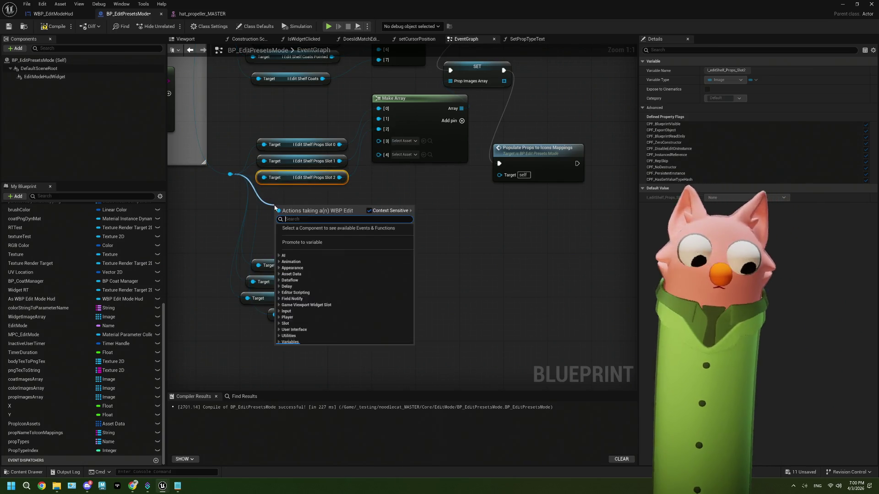
text(sl)
text( 3)
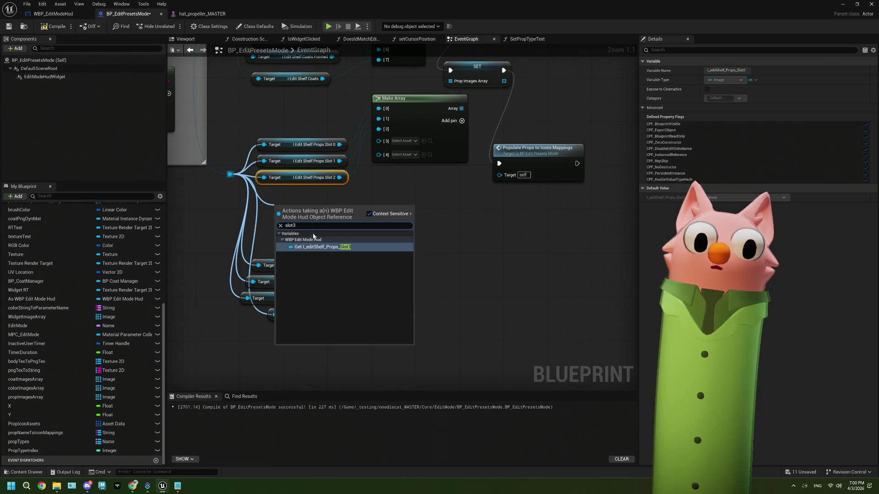
key(Return)
drag(356, 210, 379, 139)
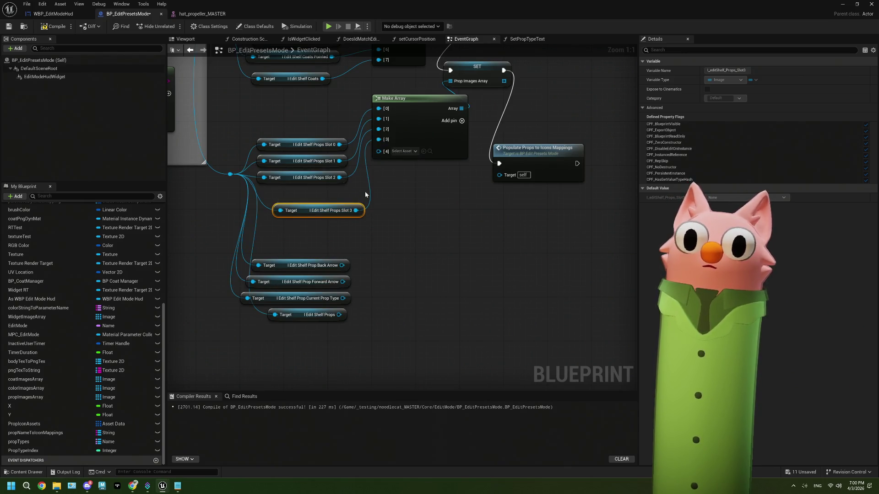
drag(355, 206, 338, 190)
Add a Props Slot 4 getter wired into Make Array pin [4]
drag(230, 175, 269, 215)
text(slot4)
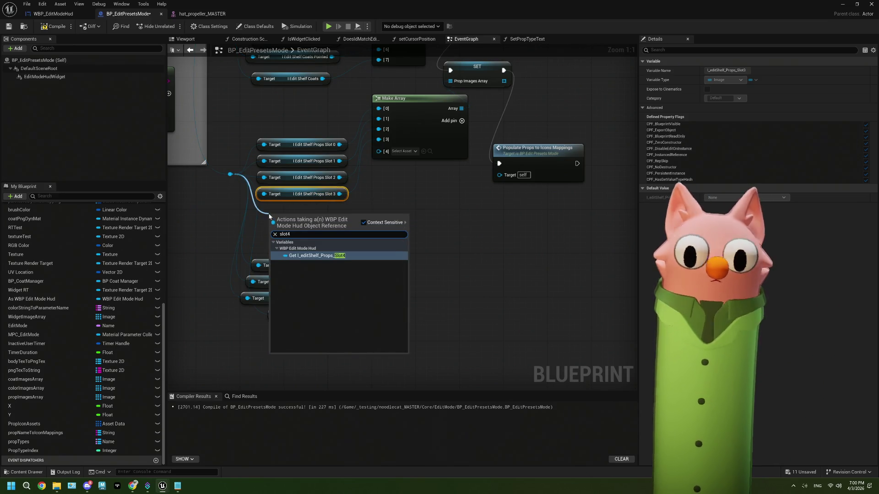
key(Return)
drag(351, 216, 379, 152)
drag(343, 214, 326, 209)
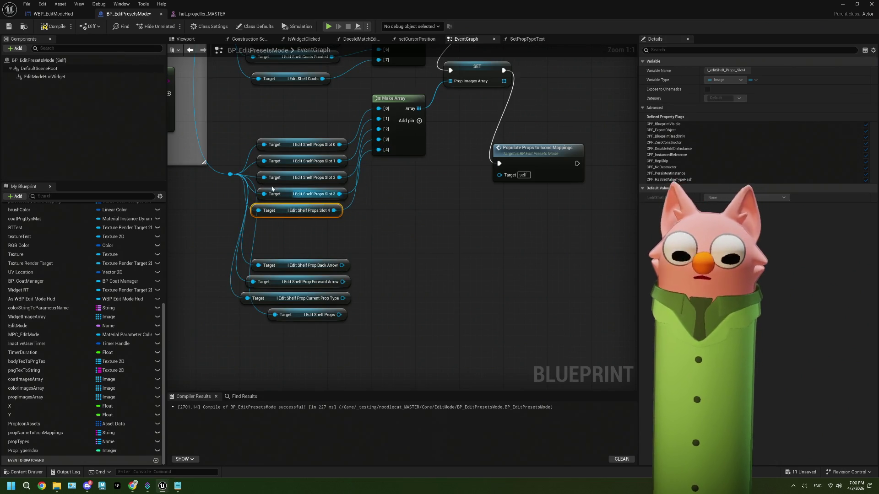
Add Make Array pins [5]–[7] and connect a Props Slot 5 getter to [5]
drag(230, 175, 255, 231)
text(slot 5)
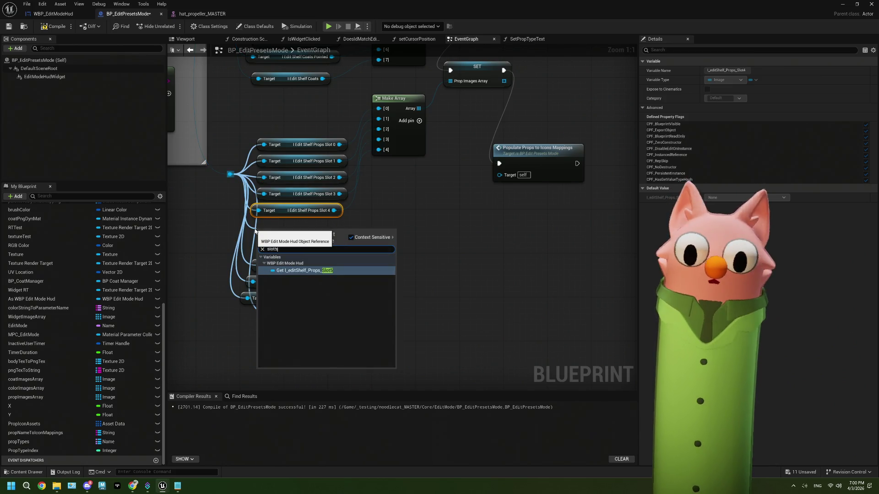
key(Return)
drag(338, 233, 401, 180)
click(420, 122)
click(420, 122)
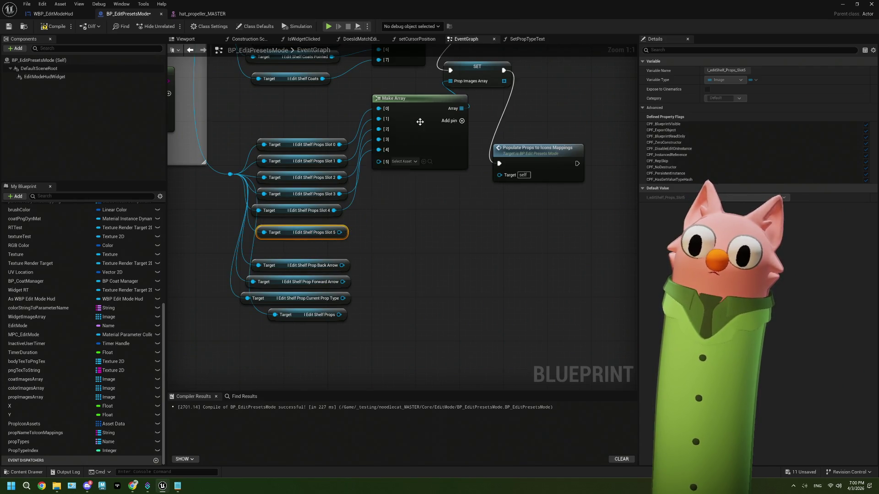
click(462, 121)
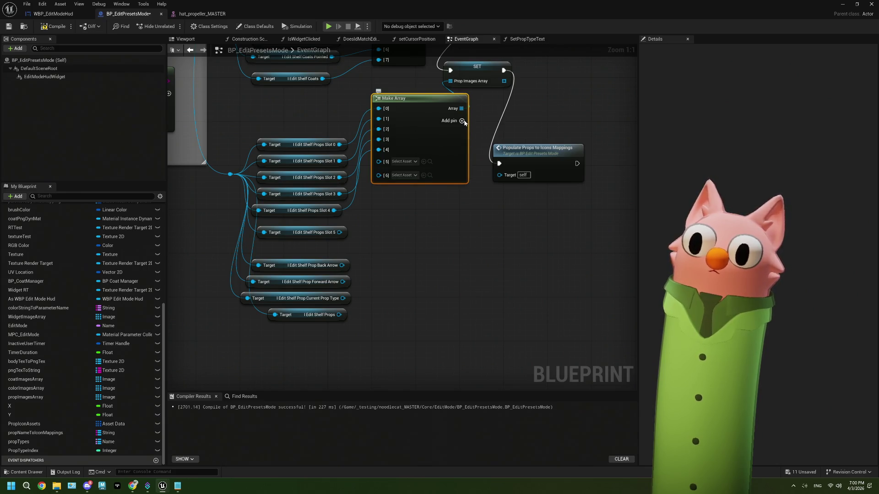
click(462, 121)
mouse_move(339, 233)
mouse_down()
mouse_move(383, 172)
mouse_move(379, 161)
mouse_up()
drag(328, 233, 329, 224)
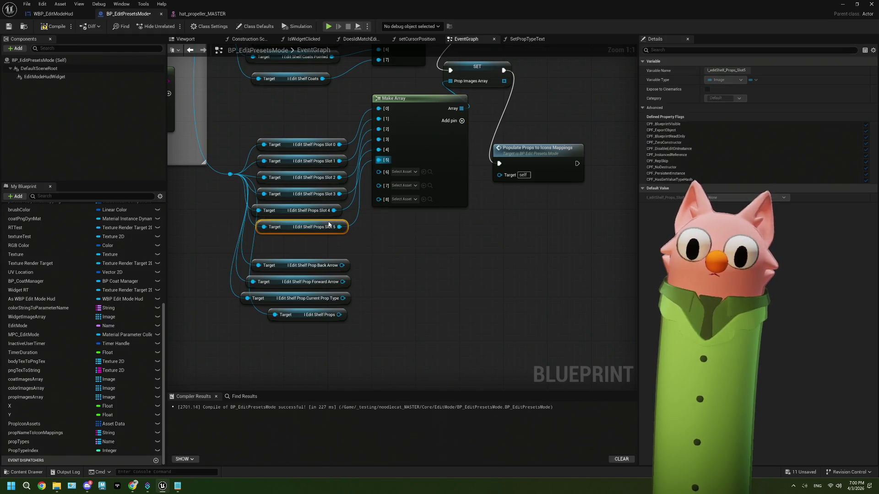
Add Props Slot 6 and Slot 7 getters wired into Make Array pins [6] and [7]
mouse_move(348, 297)
mouse_down()
mouse_move(301, 223)
mouse_move(303, 256)
mouse_up()
drag(224, 138, 269, 216)
text(slot 6)
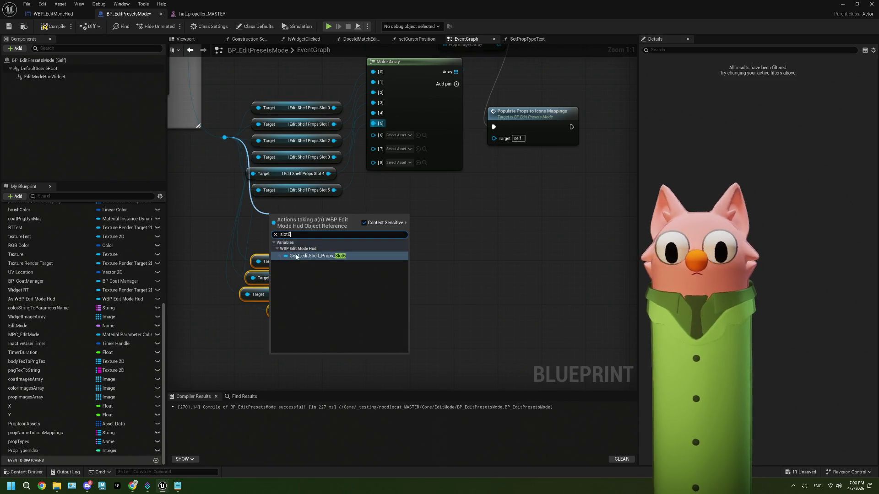
key(Return)
drag(354, 207, 373, 134)
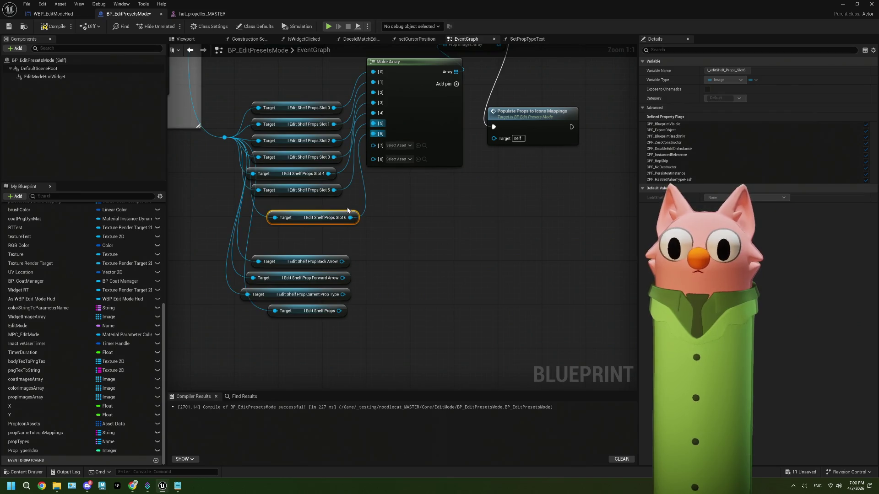
drag(342, 212, 329, 206)
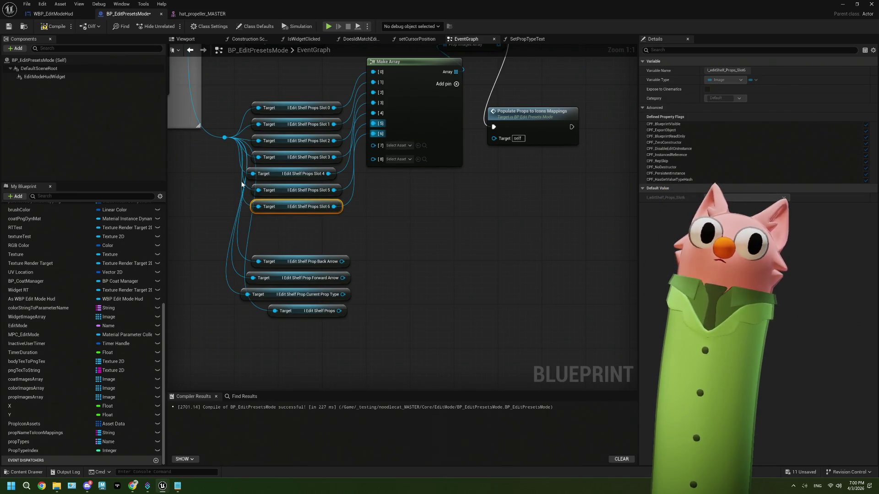
drag(225, 137, 265, 222)
text(sl)
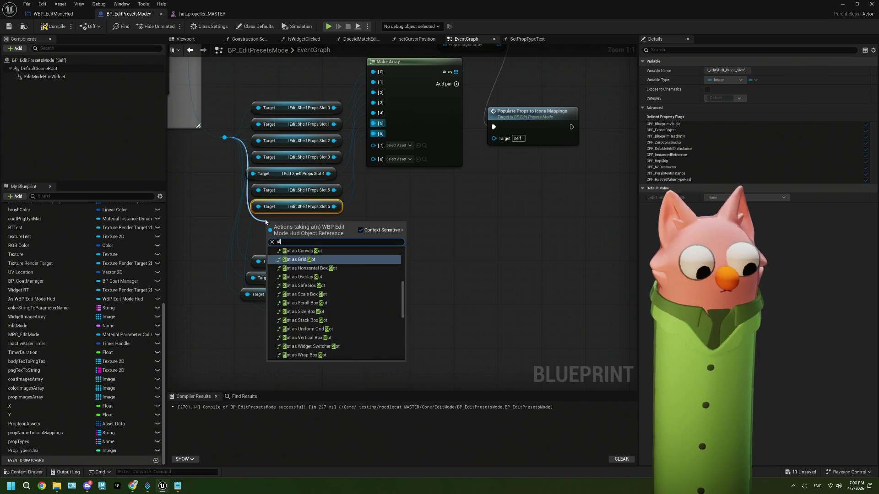
text(ot7)
click(296, 264)
mouse_move(344, 223)
mouse_down()
mouse_move(355, 218)
mouse_move(373, 145)
mouse_up()
drag(346, 217, 336, 221)
Add a Props Slot 8 getter into pin [8] and move the bottom nodes down
drag(224, 137, 247, 237)
text(s_Slot)
text(8)
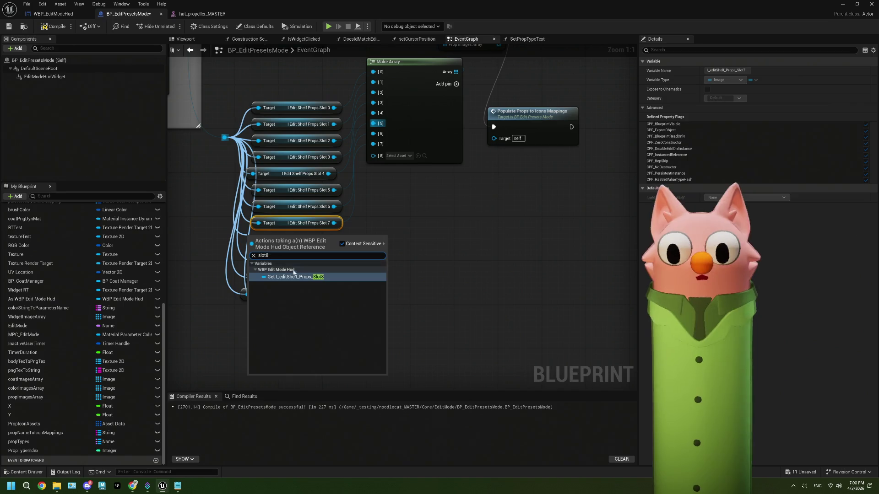
click(292, 274)
mouse_move(298, 278)
mouse_down()
mouse_move(298, 239)
mouse_move(373, 156)
mouse_up()
drag(330, 237, 335, 238)
mouse_move(350, 307)
mouse_down()
mouse_move(331, 259)
mouse_move(333, 283)
mouse_up()
click(431, 106)
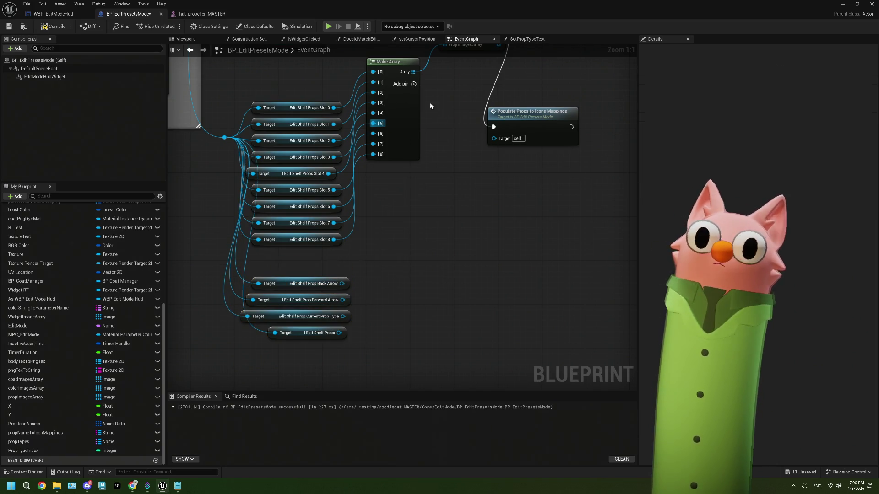
Extend Make Array with pins [9] through [13] and begin wiring the arrow getters
click(415, 85)
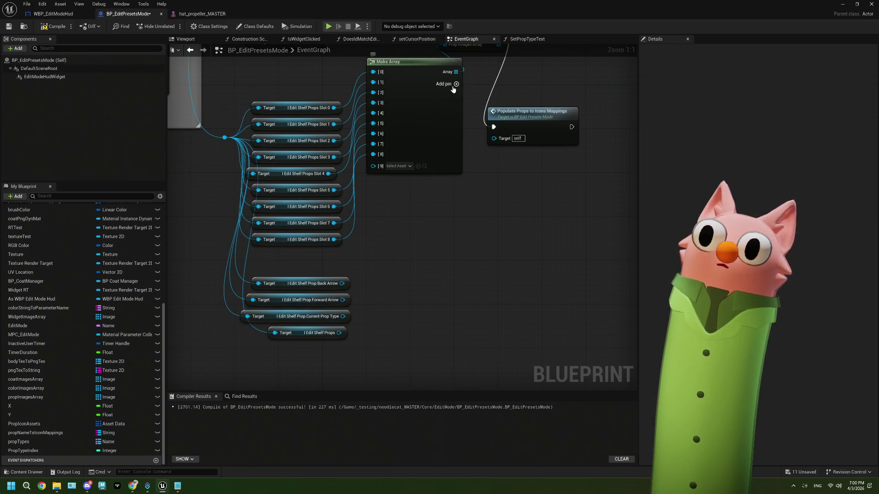
click(456, 85)
click(456, 85)
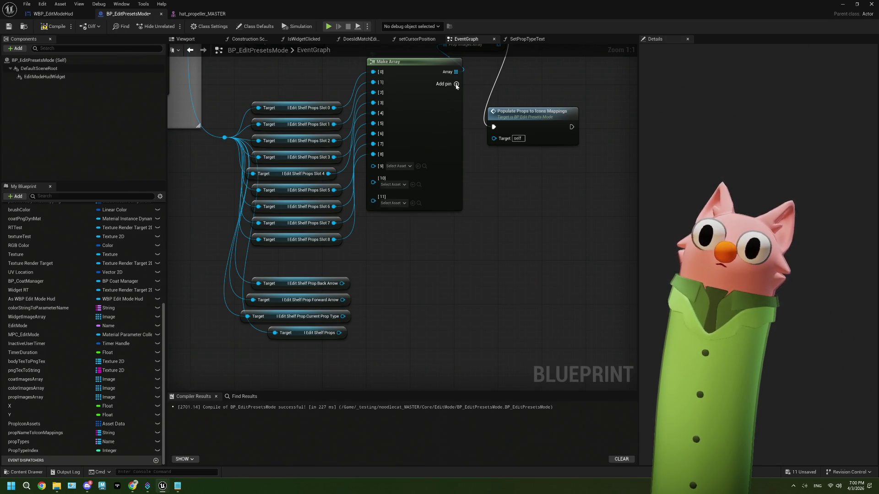
click(456, 85)
click(455, 84)
mouse_move(342, 284)
mouse_down()
mouse_move(388, 197)
mouse_move(382, 165)
mouse_move(374, 165)
mouse_up()
mouse_move(342, 300)
mouse_down()
mouse_move(393, 179)
mouse_move(389, 282)
mouse_up()
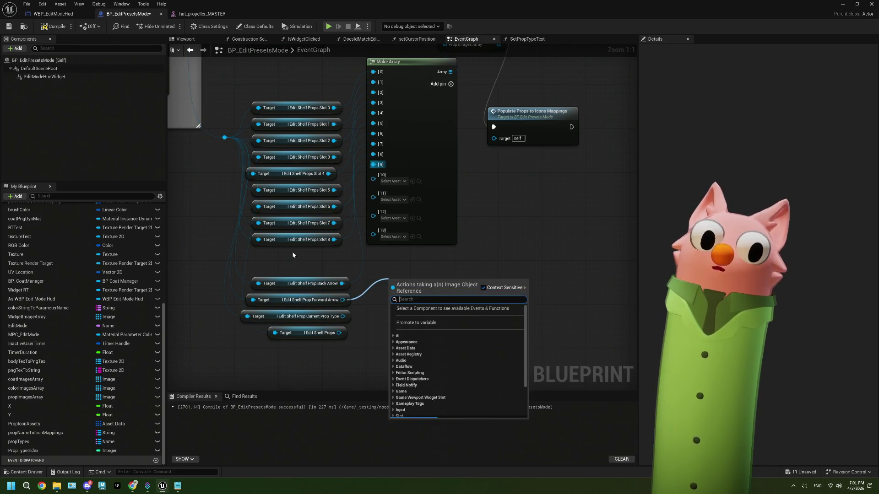
Add a Props Slot 9 getter wired into Make Array pin [9]
drag(224, 137, 275, 262)
text(slt 9)
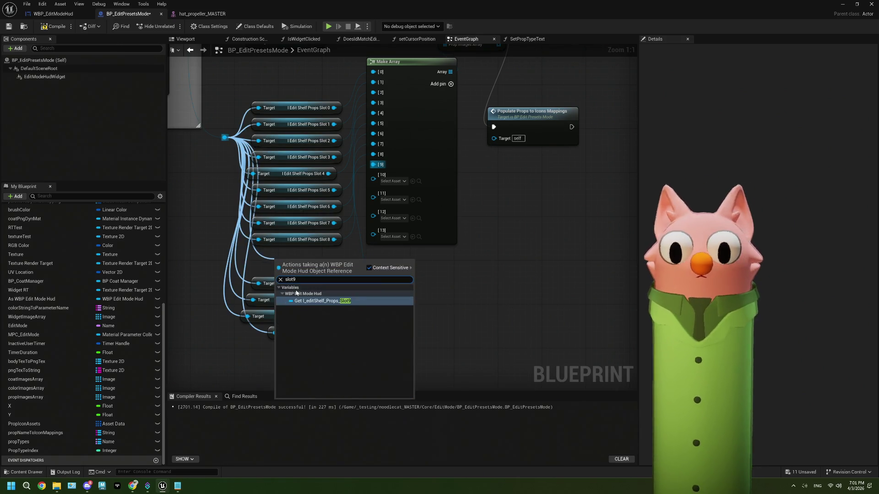
key(Return)
drag(358, 261, 373, 164)
mouse_move(353, 262)
mouse_down()
mouse_move(337, 257)
mouse_move(373, 175)
mouse_up()
Connect Back Arrow, Forward Arrow, Current Prop Type and Edit Shelf Props to pins [10]–[13]
drag(343, 300, 373, 186)
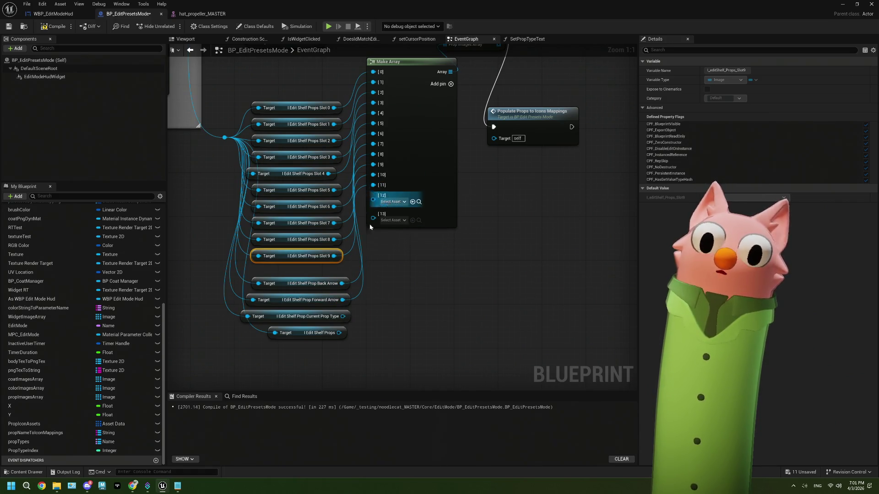
drag(343, 316, 373, 200)
mouse_move(339, 333)
mouse_down()
mouse_move(387, 241)
mouse_move(378, 215)
mouse_up()
scroll(414, 314, down, 2)
click(407, 223)
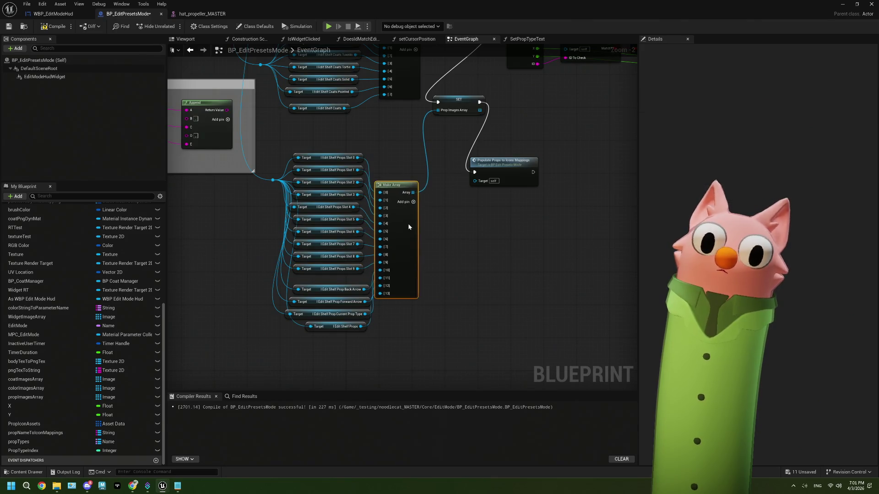
Delete the comment box and shift Set Prop Type Text and Populate Prop Icons right to make room
scroll(477, 241, down, 4)
drag(513, 261, 469, 261)
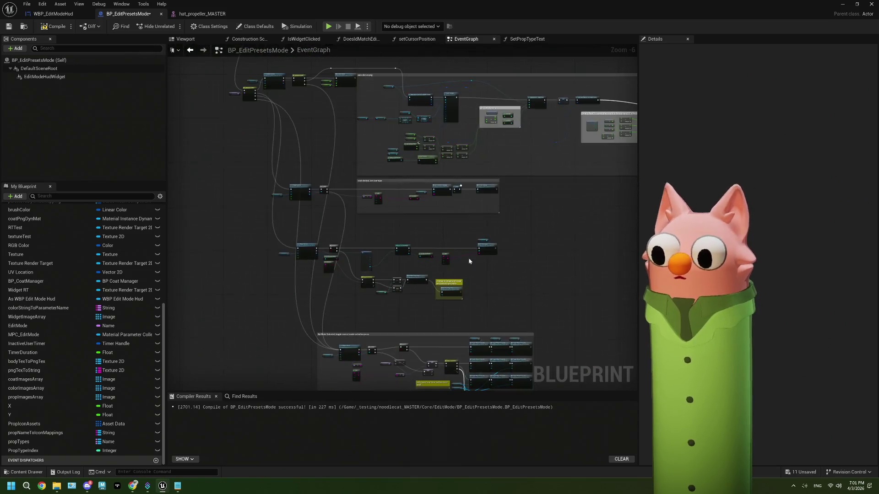
scroll(468, 259, up, 3)
right_click(479, 296)
key(Escape)
click(443, 240)
key(Delete)
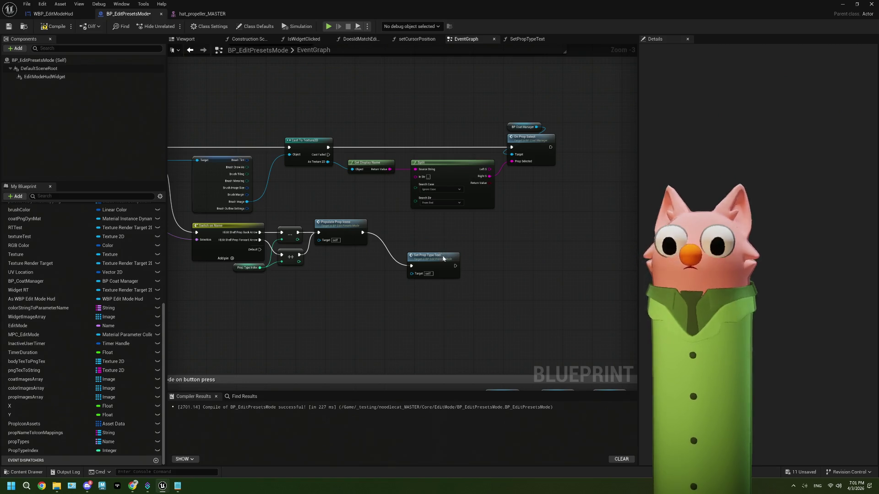
drag(443, 259, 420, 226)
scroll(383, 302, up, 2)
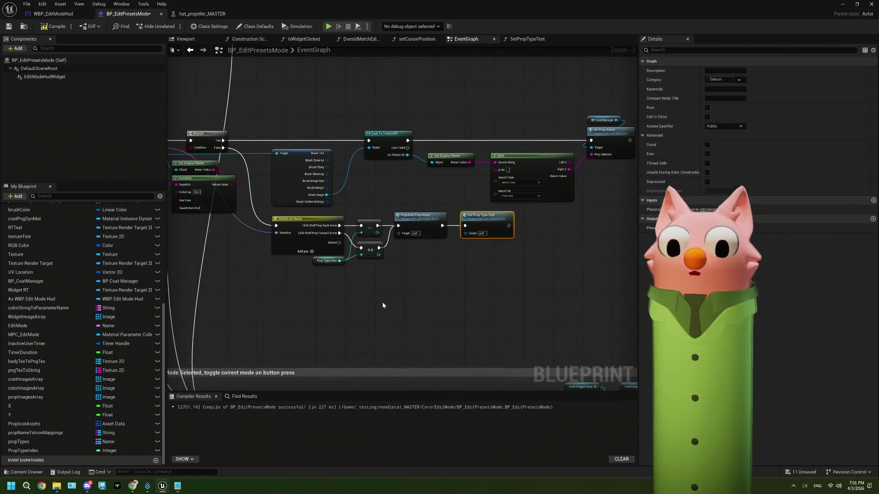
ctrl+click(384, 203)
drag(385, 203, 495, 208)
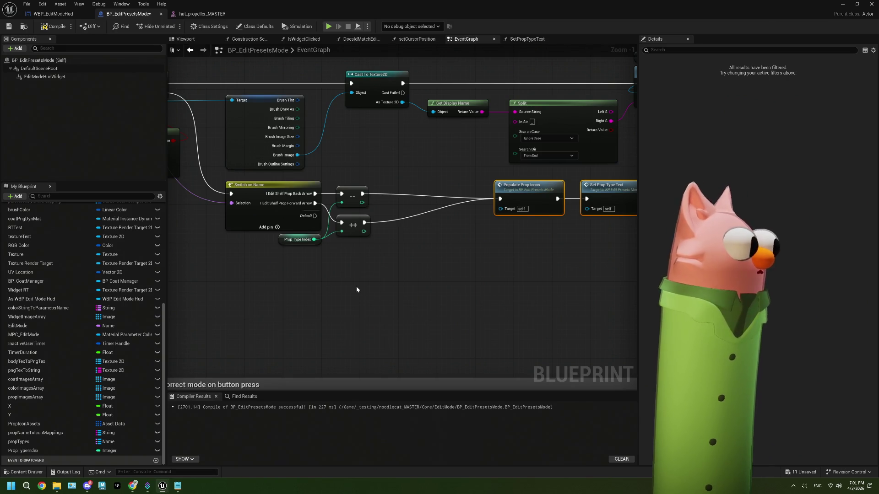
scroll(356, 290, up, 1)
Add a % (Integer) node fed by the ++ increment result
mouse_move(274, 230)
mouse_down()
mouse_move(299, 260)
mouse_move(307, 222)
mouse_up()
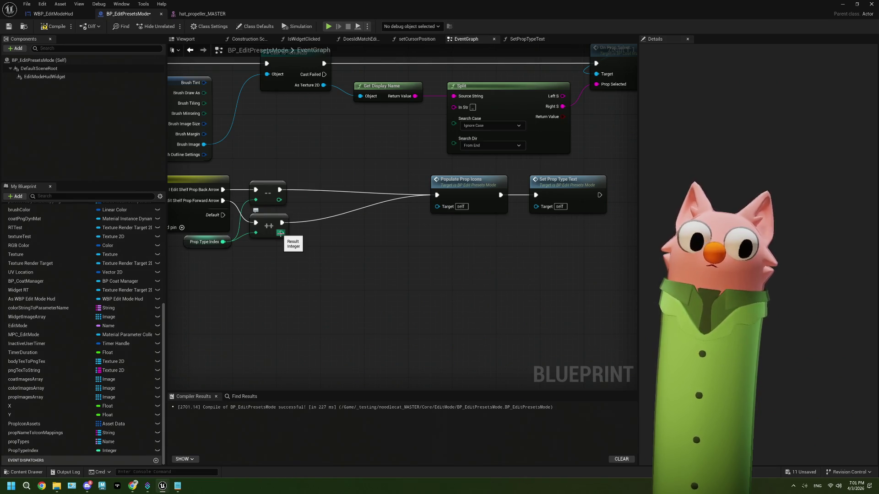
drag(281, 233, 302, 252)
text(mod)
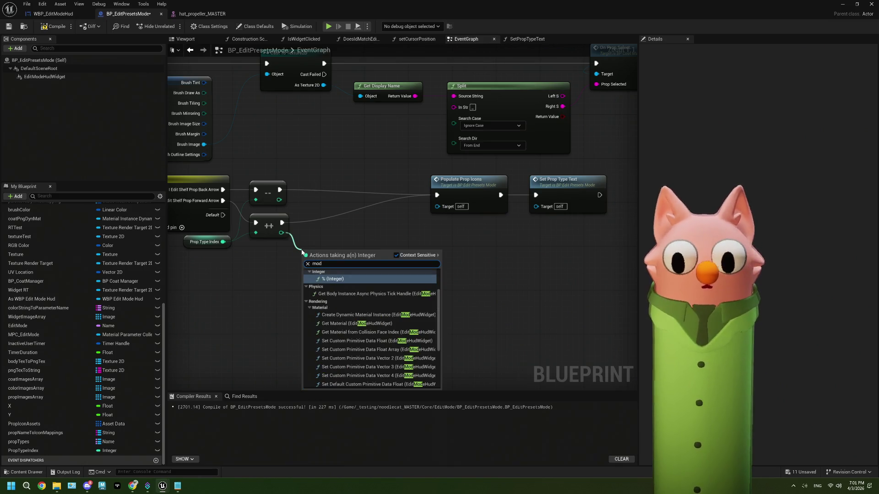
click(341, 280)
drag(322, 250, 322, 236)
mouse_move(267, 264)
mouse_down()
mouse_move(373, 249)
mouse_move(428, 277)
mouse_move(488, 265)
mouse_move(523, 278)
mouse_move(338, 280)
mouse_move(338, 264)
mouse_up()
scroll(371, 252, down, 1)
scroll(523, 278, up, 1)
Add a propTypes getter with a LENGTH node and use it as the % divisor
mouse_move(21, 441)
mouse_down()
mouse_move(263, 283)
mouse_move(332, 293)
mouse_up()
click(279, 291)
text(l)
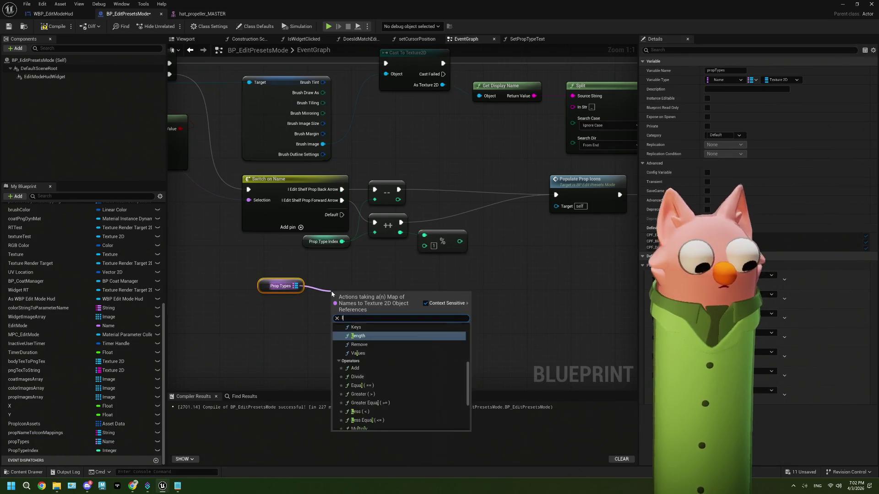
text(en)
click(369, 341)
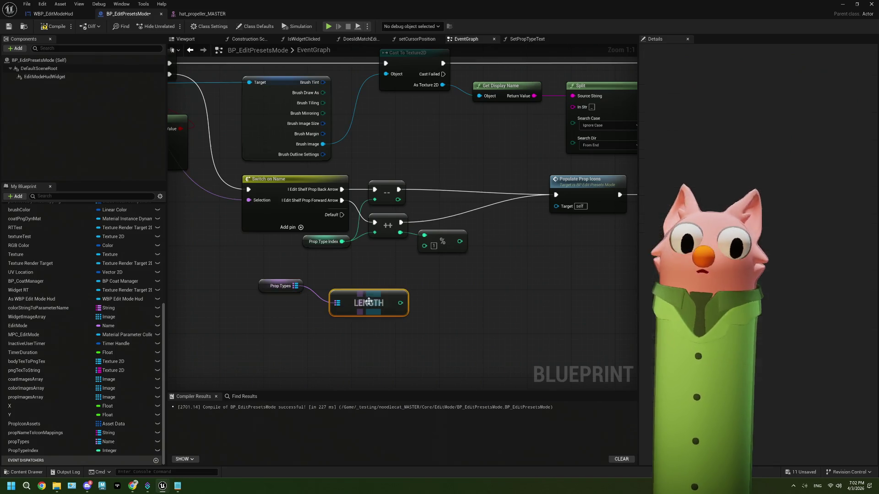
drag(400, 303, 425, 245)
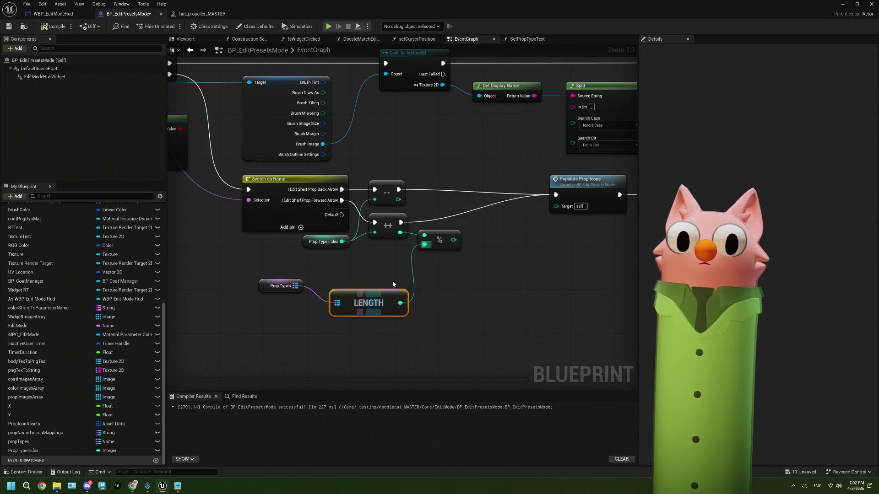
drag(392, 293, 398, 261)
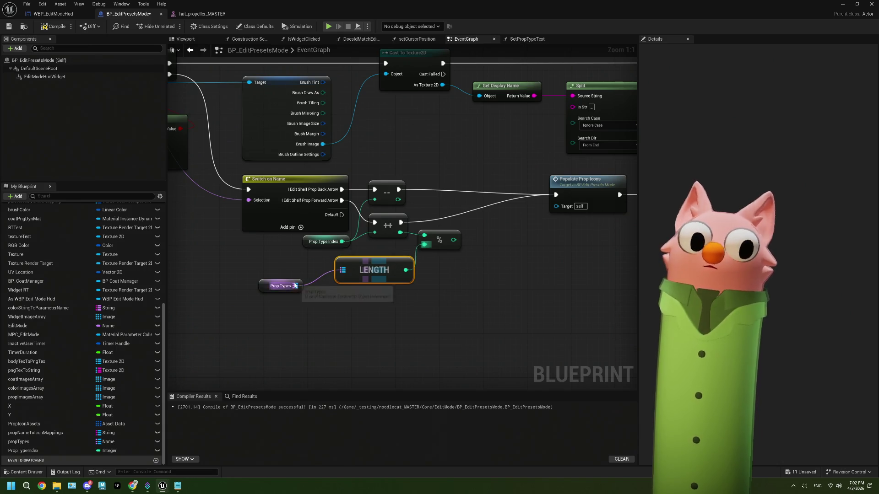
drag(297, 281, 364, 242)
key(Escape)
Insert a SET Prop Type Index storing the % result between both arrow branches and Populate Prop Icons
drag(57, 451, 386, 245)
click(410, 262)
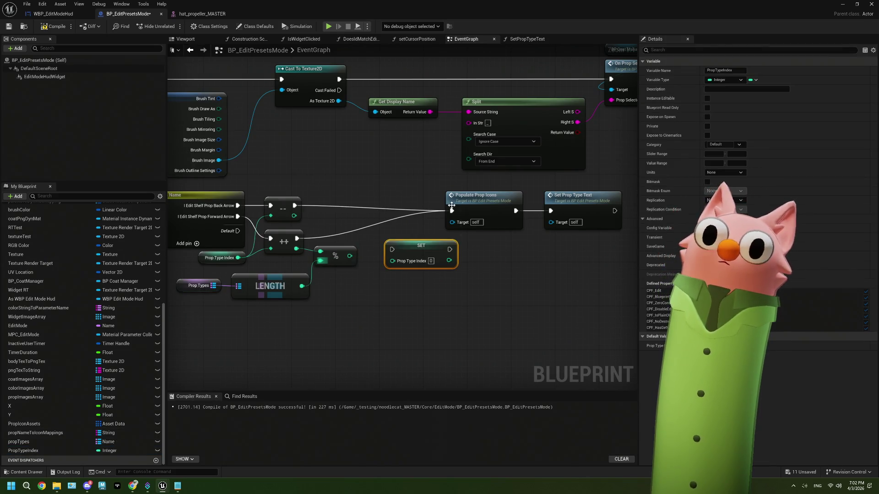
ctrl+drag(451, 211, 392, 250)
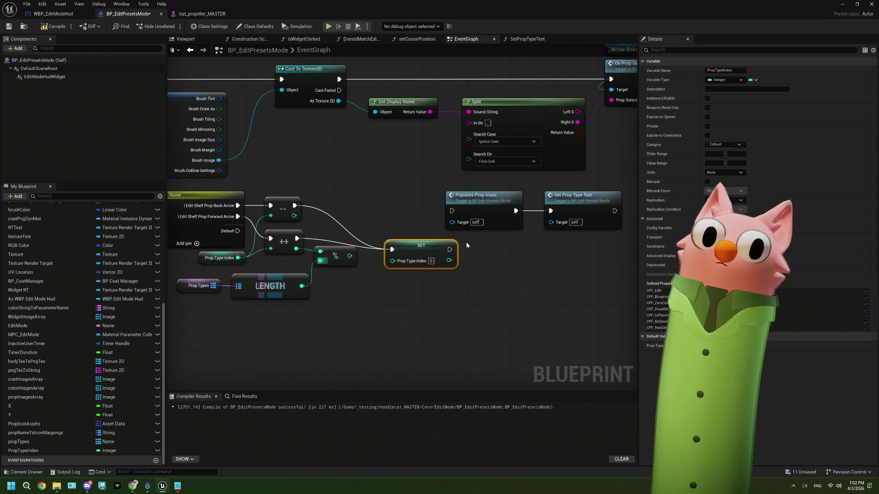
drag(452, 250, 452, 211)
mouse_move(422, 251)
mouse_down()
mouse_move(400, 207)
mouse_move(401, 214)
mouse_up()
drag(350, 256, 372, 222)
scroll(380, 286, down, 1)
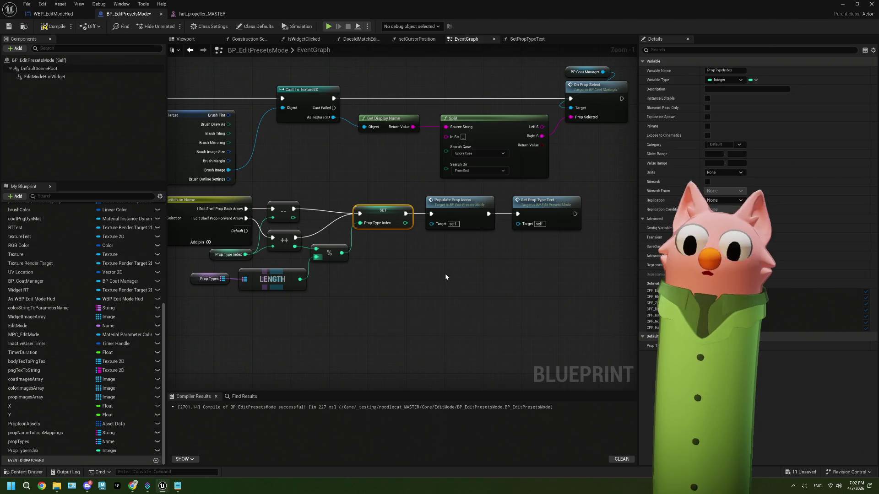
Compile the blueprint and review the Switch on Name, Is Widget Clicked and Branch logic
click(55, 28)
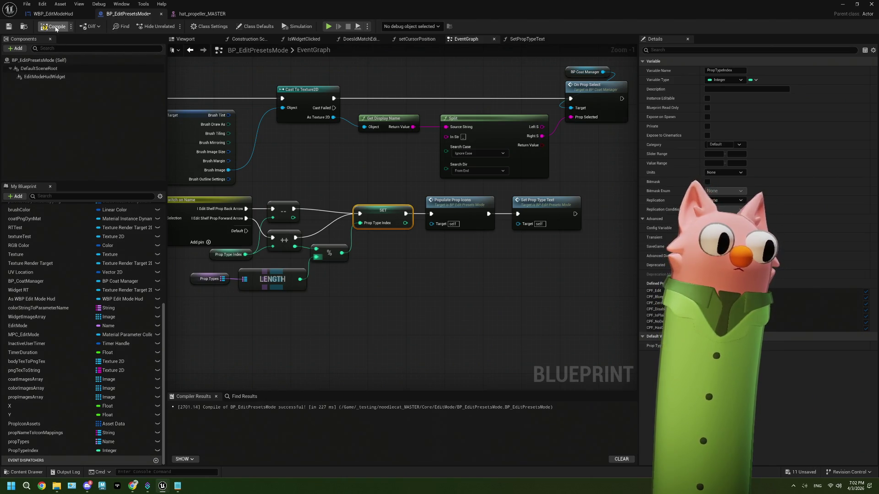
scroll(460, 259, down, 2)
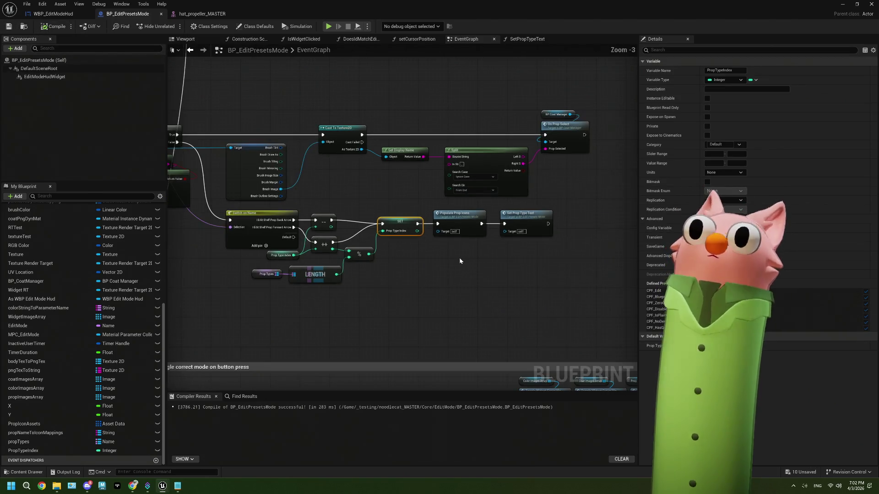
scroll(459, 266, up, 2)
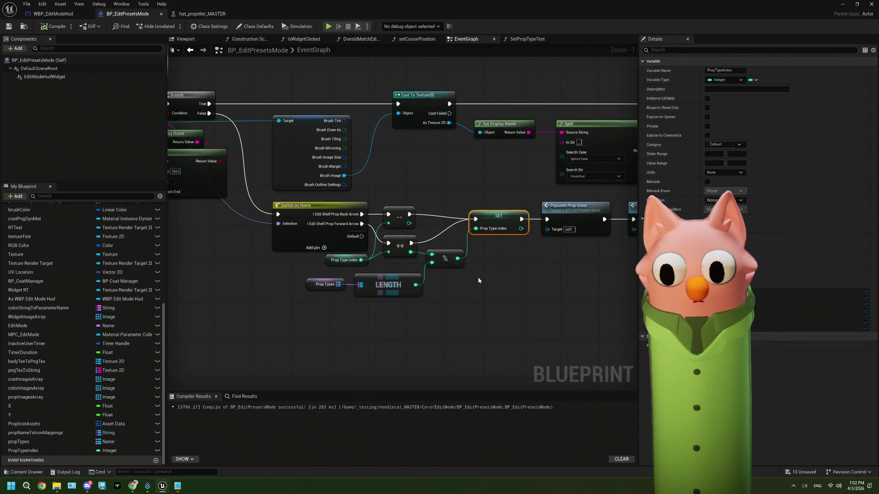
scroll(478, 280, down, 2)
drag(339, 302, 223, 257)
mouse_move(361, 152)
mouse_down()
mouse_move(323, 191)
mouse_move(299, 189)
mouse_up()
scroll(575, 151, up, 3)
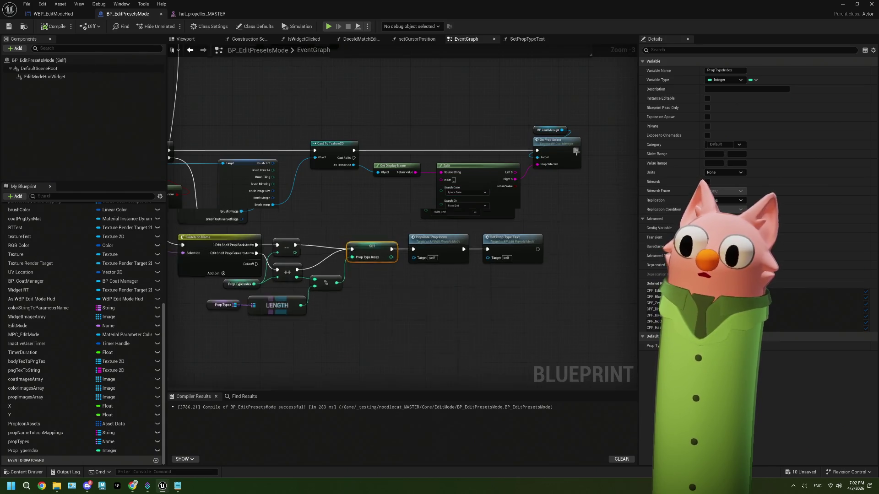
mouse_move(575, 151)
mouse_down()
mouse_move(443, 218)
mouse_move(274, 213)
mouse_up()
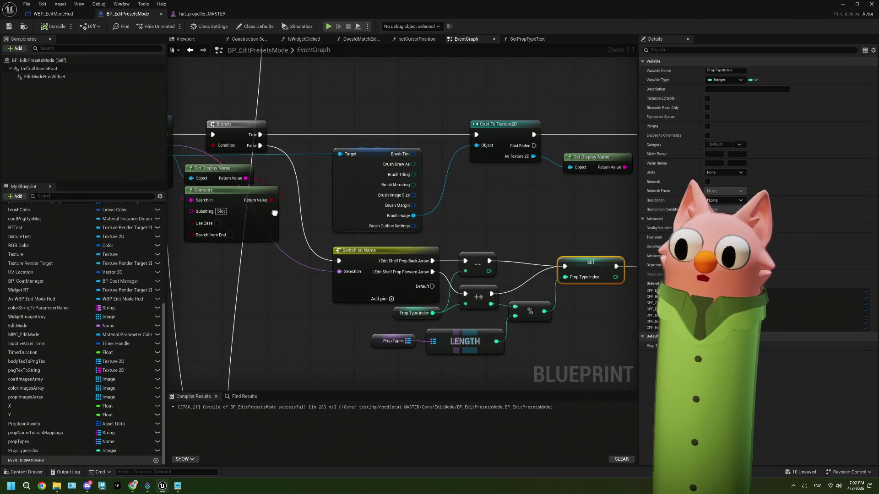
Review the Cast To Texture2D, SET, LENGTH, Populate Prop Icons and Set Prop Type Text nodes
scroll(323, 216, down, 5)
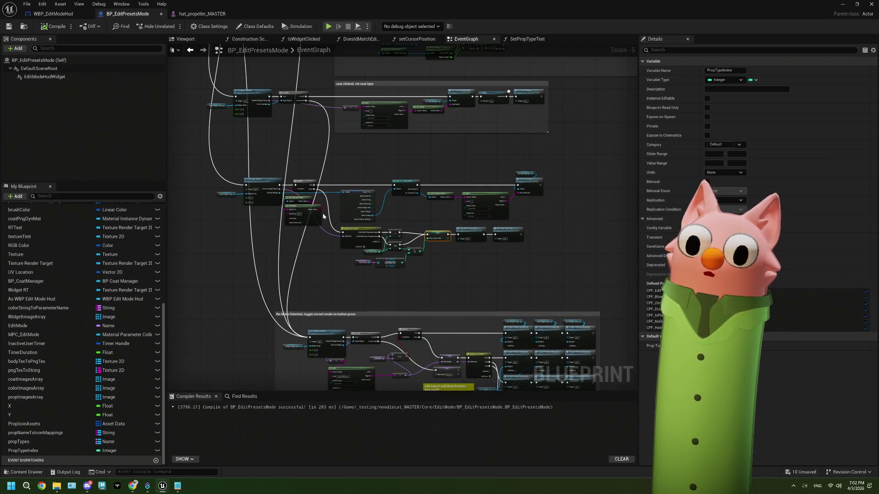
scroll(545, 194, up, 4)
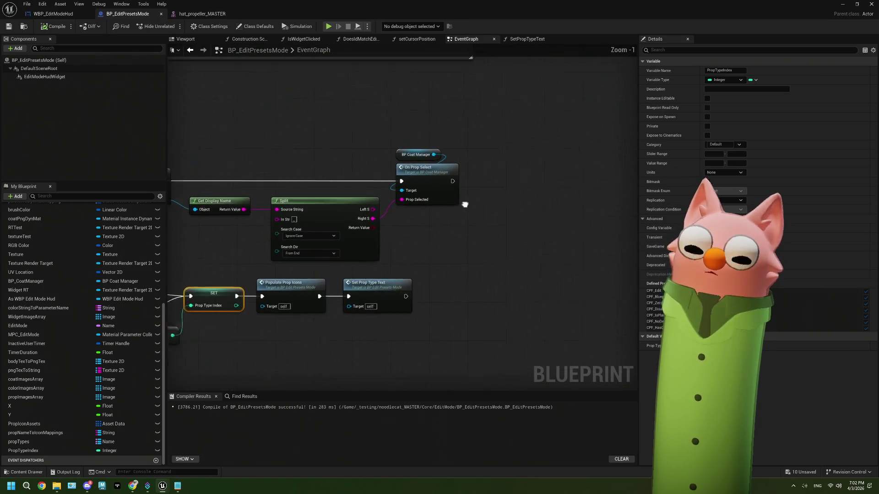
scroll(380, 260, down, 2)
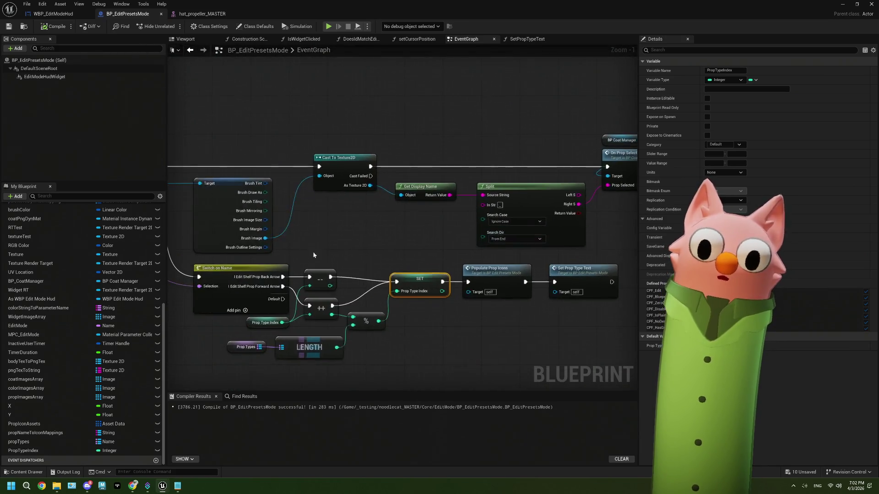
scroll(373, 199, up, 2)
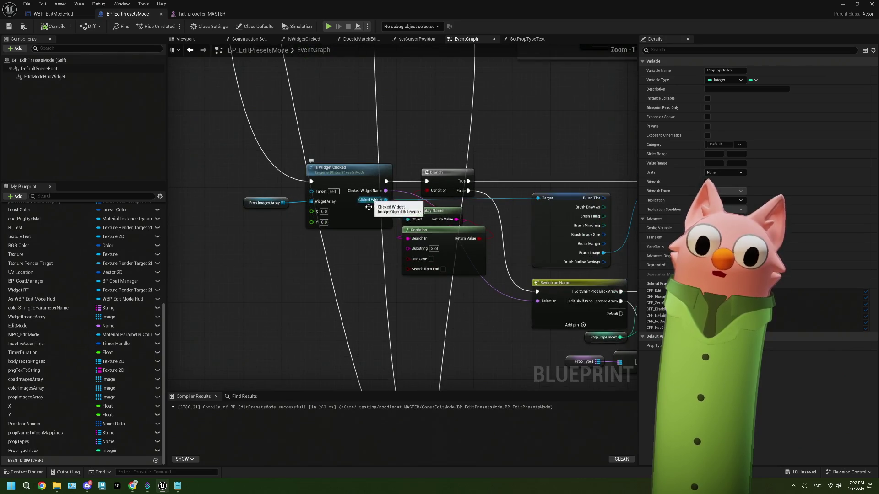
drag(488, 237, 350, 236)
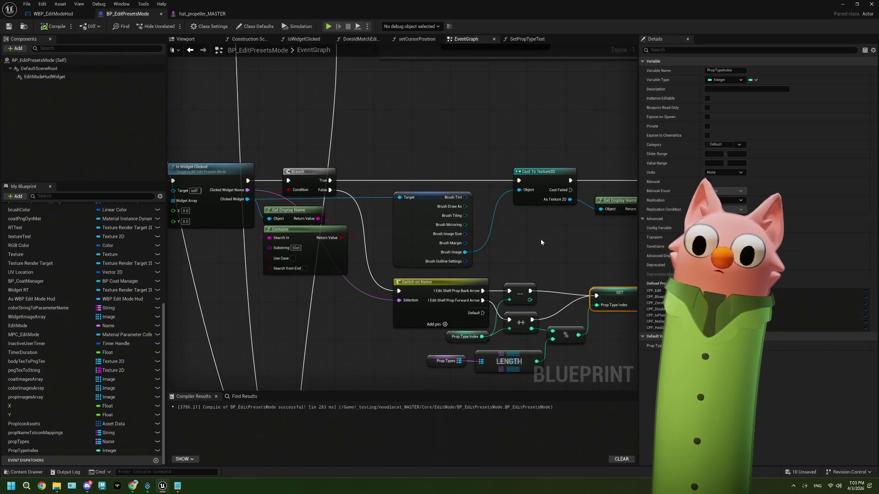
drag(550, 238, 535, 237)
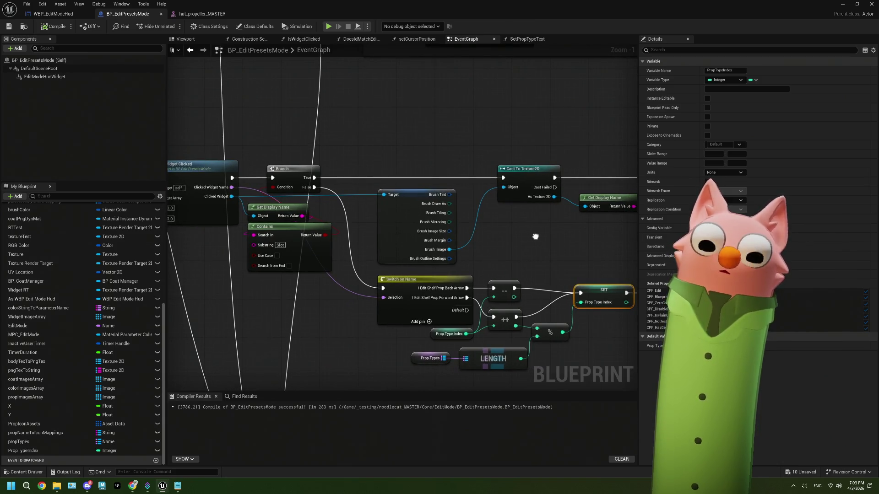
mouse_move(535, 236)
mouse_down()
mouse_move(297, 232)
mouse_move(518, 235)
mouse_up()
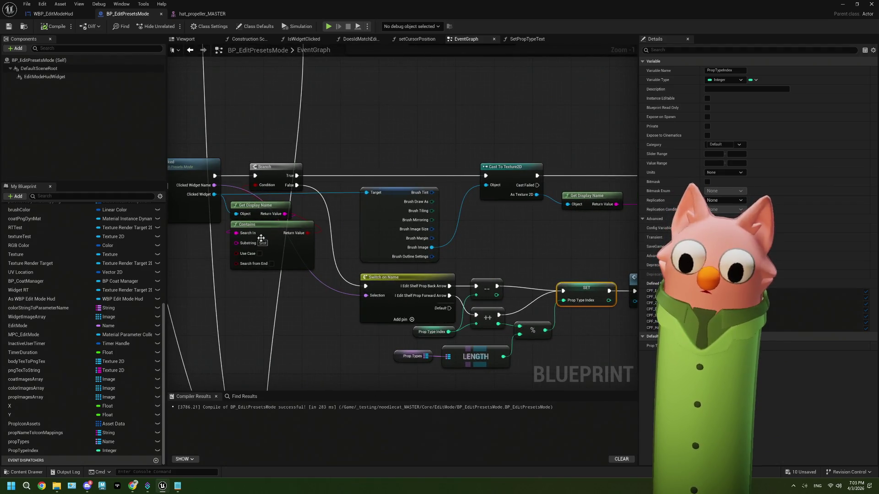
scroll(392, 244, down, 2)
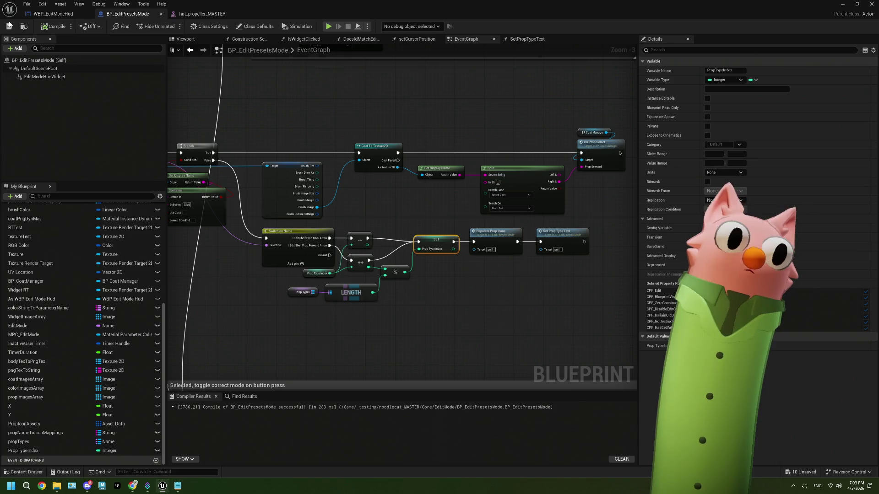
Close the hat_propeller_MASTER editor tab and save the blueprint with Ctrl+S
click(213, 13)
click(234, 14)
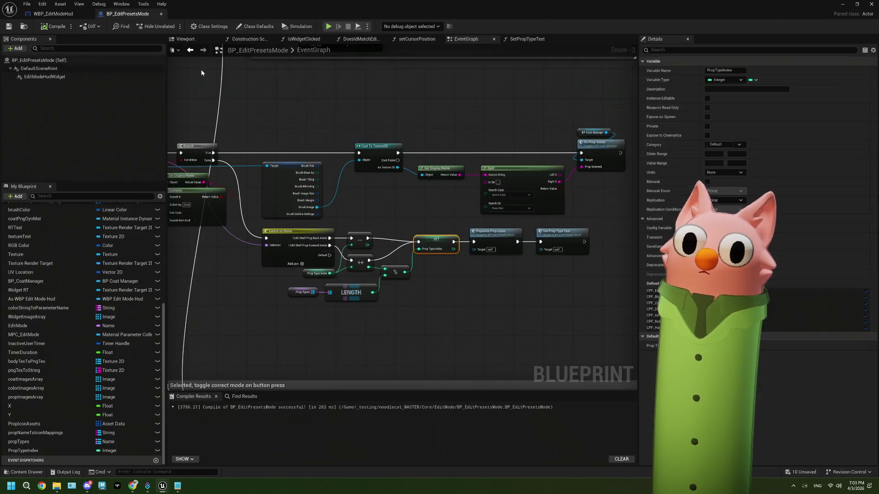
scroll(368, 149, down, 3)
scroll(428, 198, up, 3)
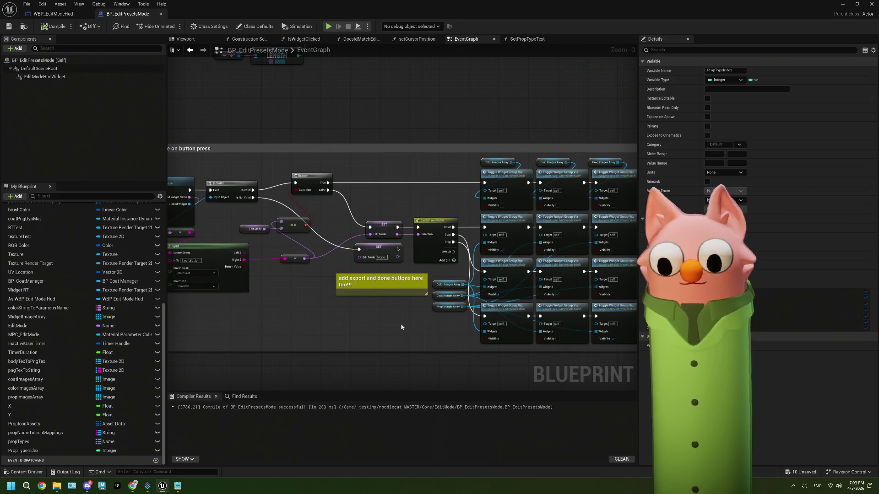
scroll(377, 177, down, 2)
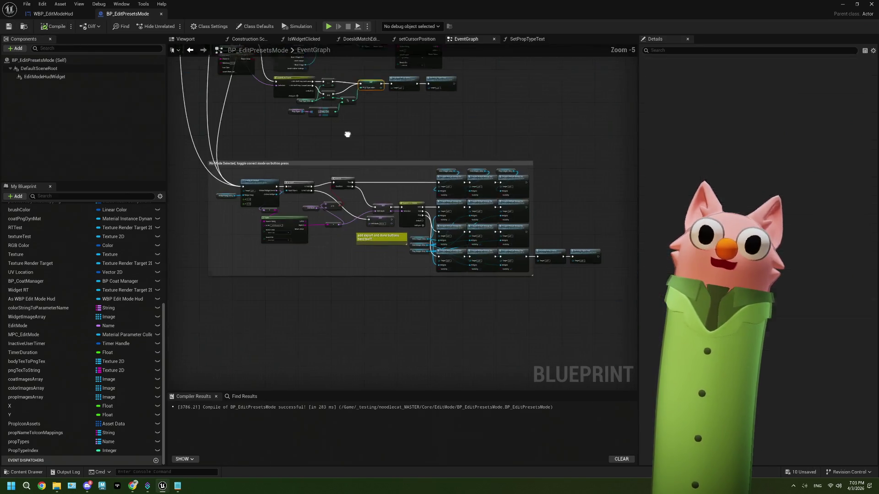
key(ctrl+s)
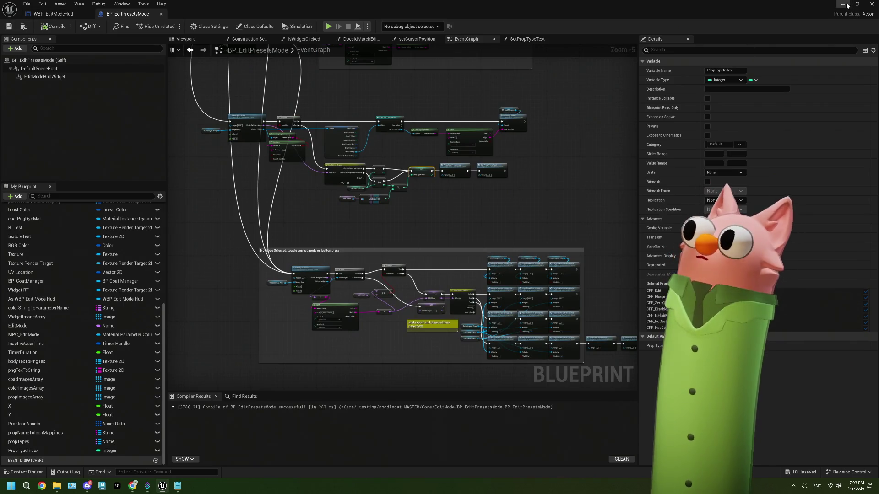
Minimize Unreal, launch OBS and postpone its update, then open a new Chrome tab
click(842, 5)
click(26, 486)
text(obs)
key(Escape)
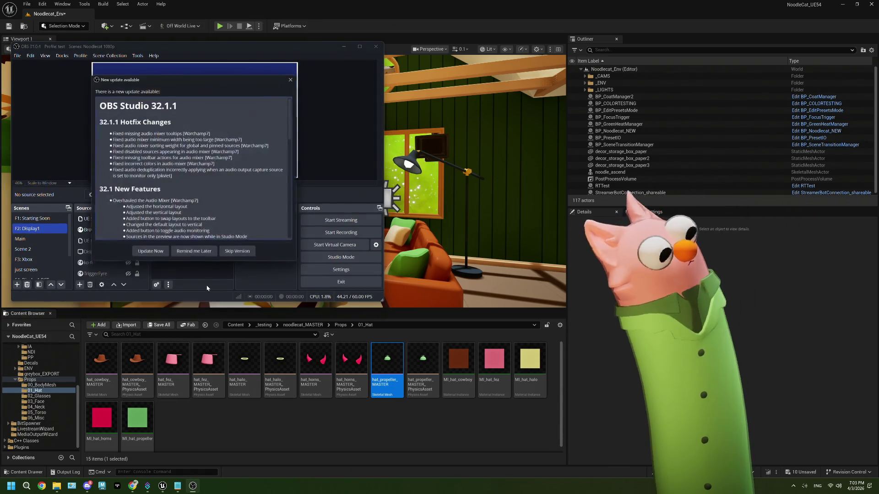
click(201, 255)
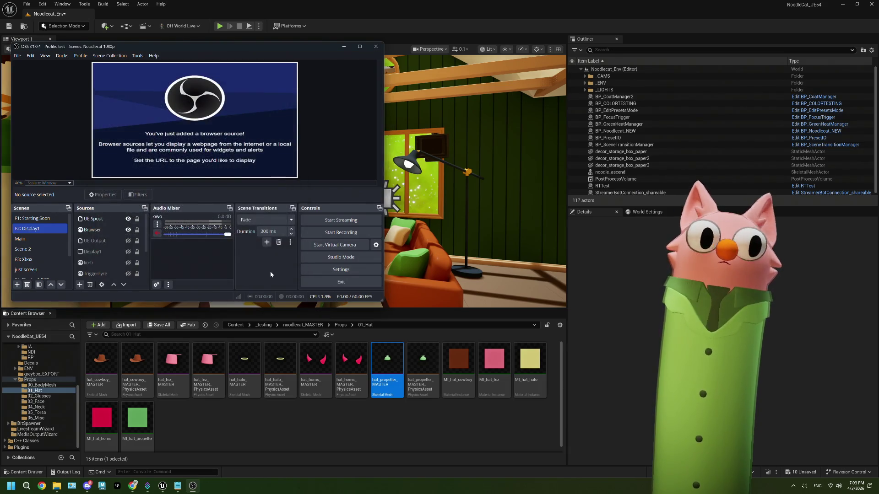
click(132, 486)
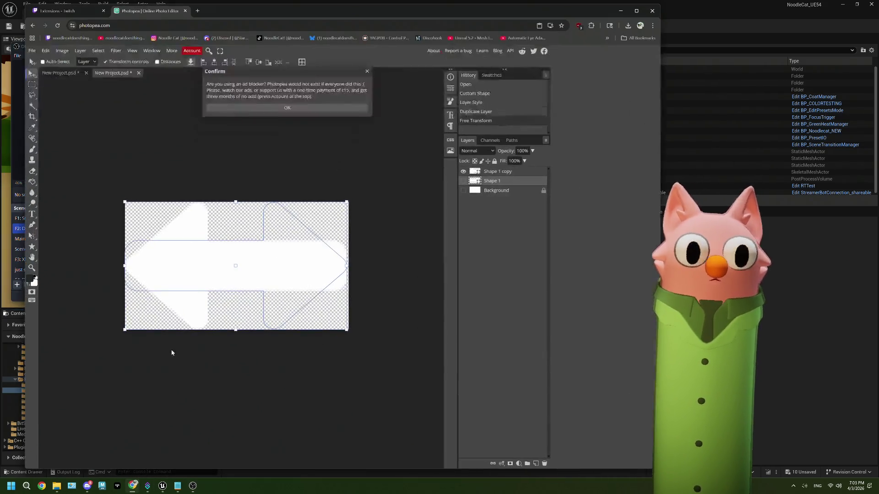
click(197, 11)
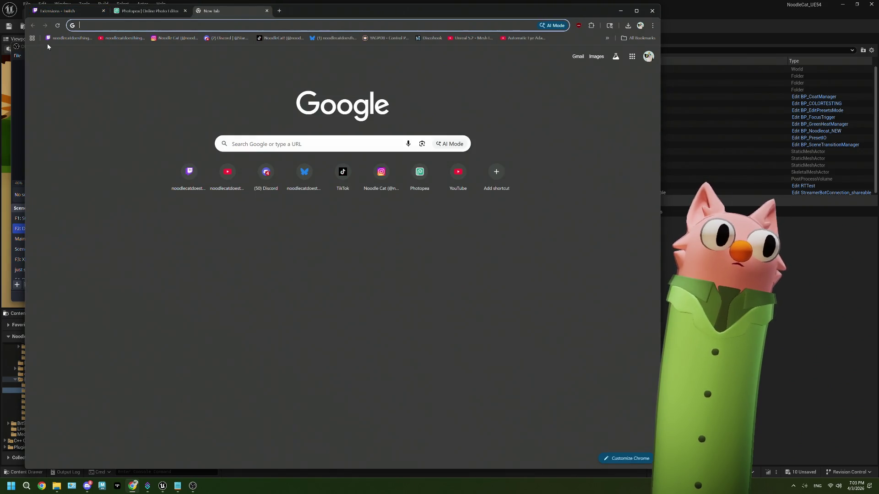
Load the Twitch channel page and dock its chat at the left with OBS beside it
click(70, 38)
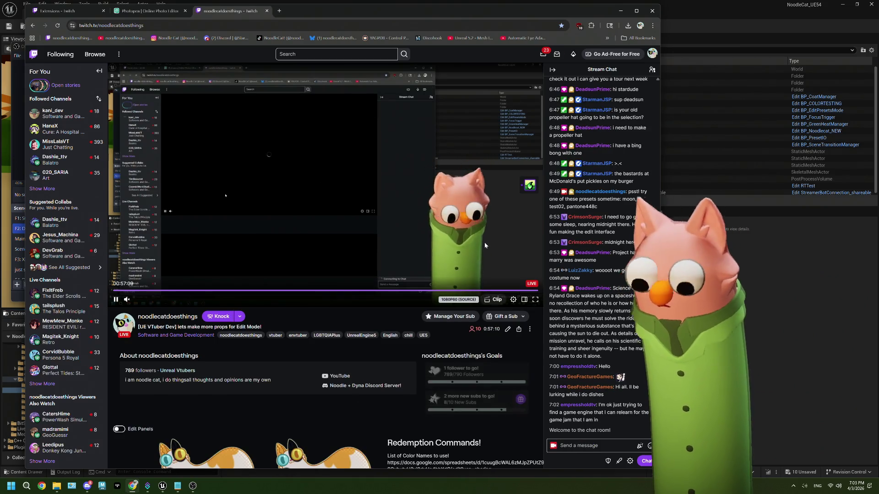
mouse_move(392, 13)
mouse_down()
mouse_move(627, 9)
mouse_move(605, 10)
mouse_up()
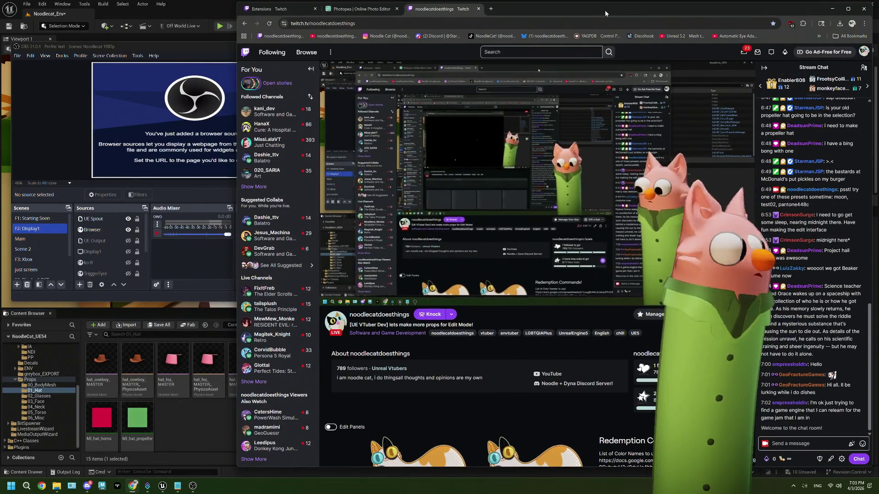
drag(605, 10, 24, 38)
mouse_move(234, 46)
mouse_down()
mouse_move(363, 49)
mouse_move(301, 50)
mouse_up()
click(55, 37)
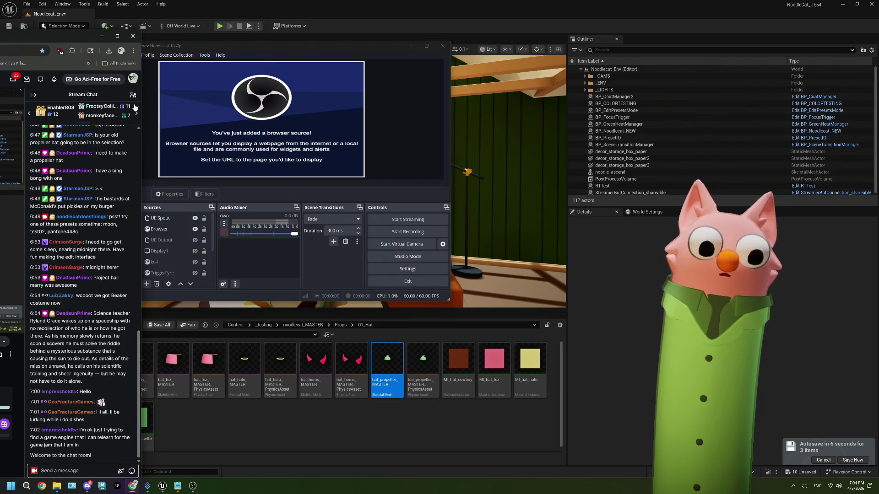
drag(227, 45, 227, 50)
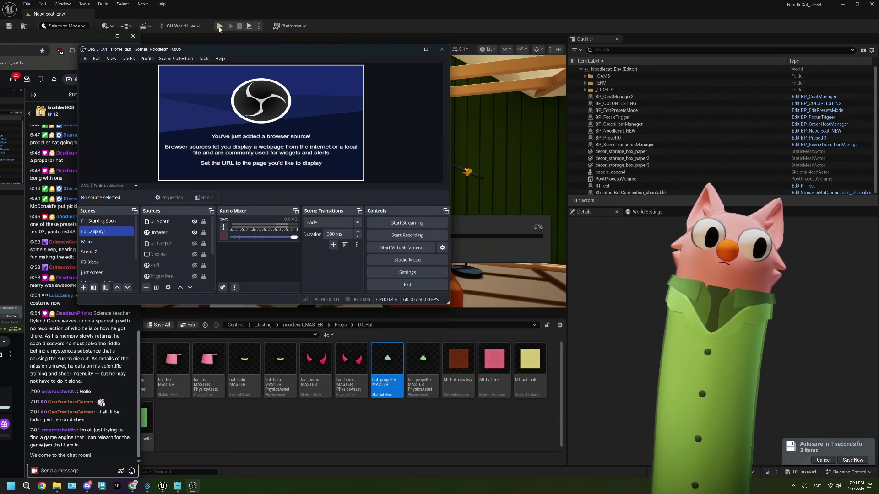
click(282, 429)
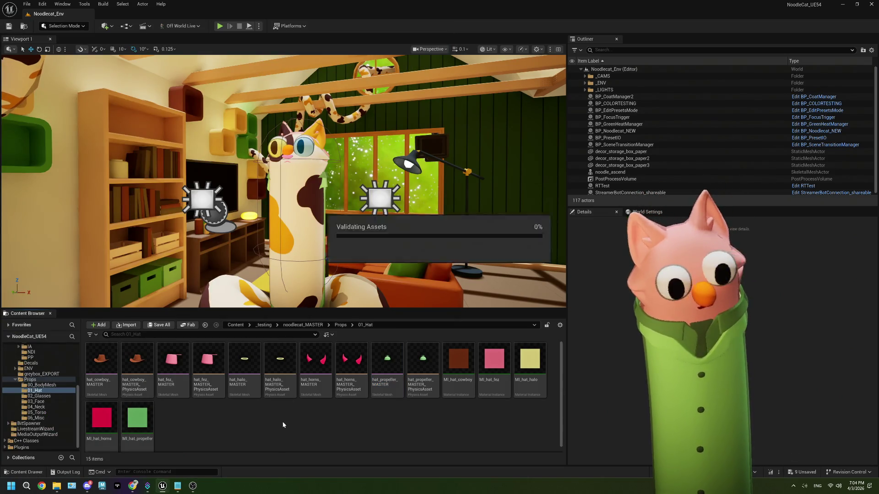
Play the Noodlecat_Env level, then restore OBS and the Twitch chat on top
click(220, 27)
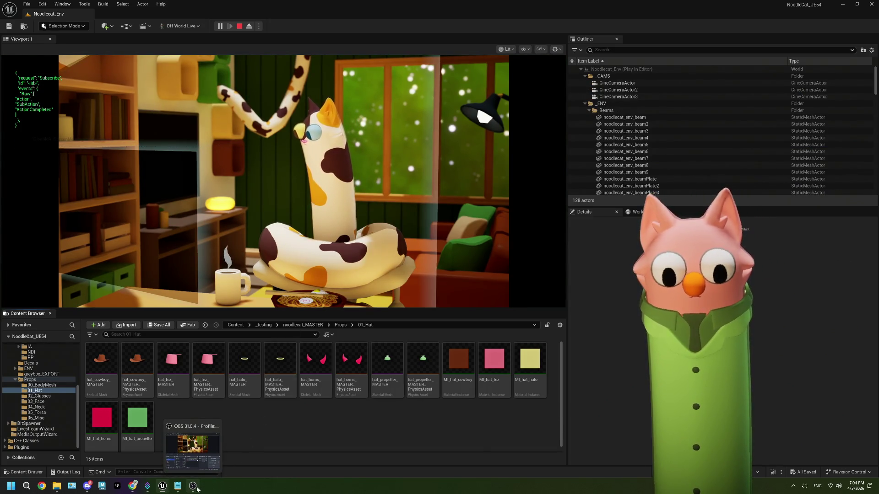
click(197, 489)
mouse_move(168, 490)
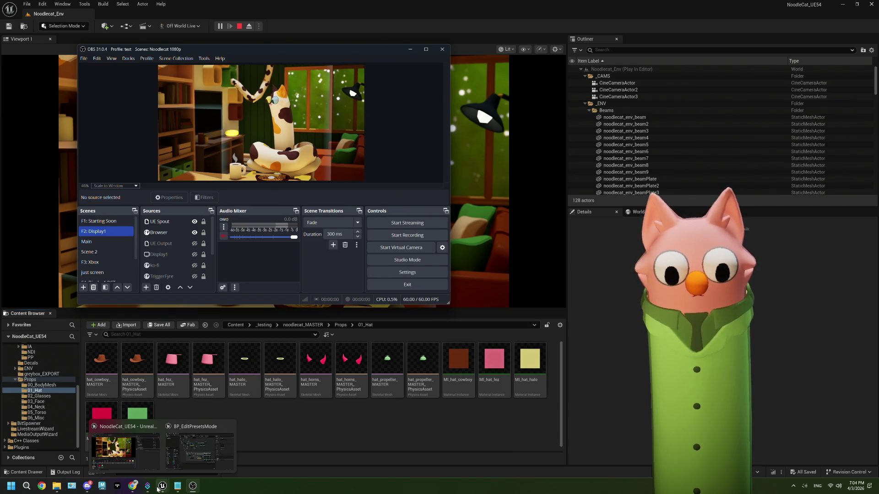
click(133, 488)
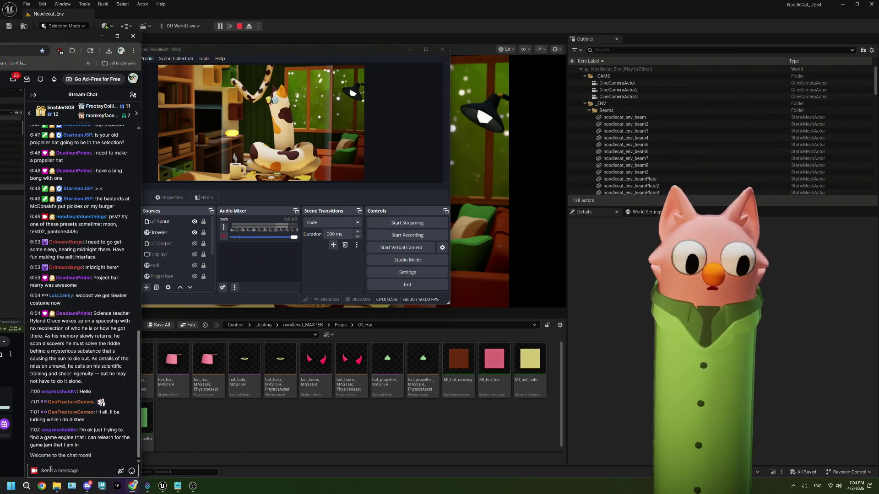
Redeem the Edit Model! reward from the chat's Power-ups & Rewards
drag(75, 35, 79, 11)
click(39, 462)
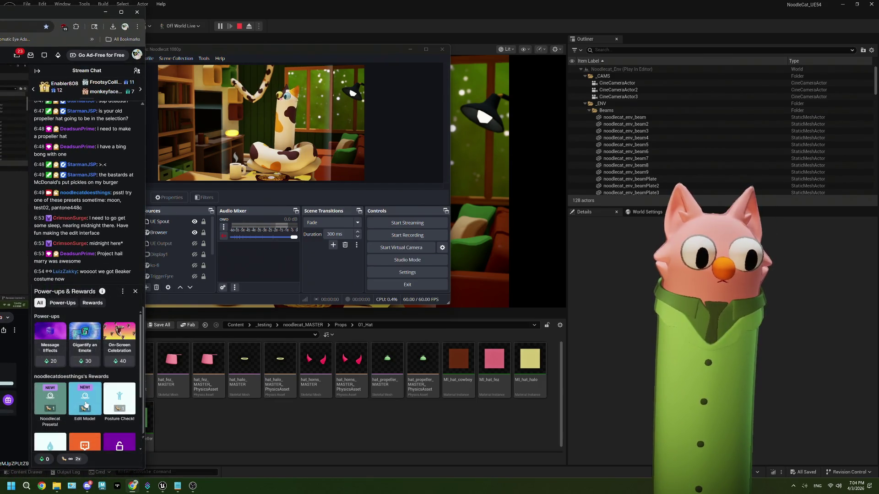
click(85, 404)
click(101, 378)
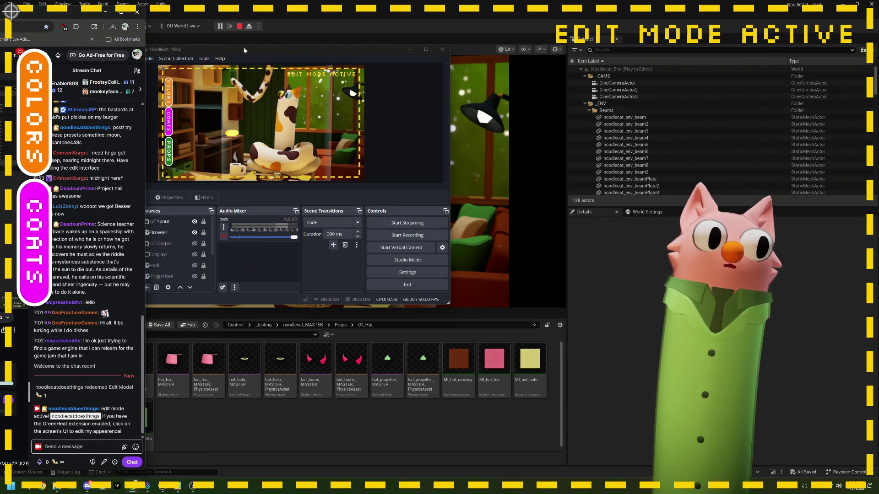
Rearrange the OBS and browser windows so both the scenes and the stream are visible
drag(243, 46, 459, 51)
mouse_move(59, 20)
mouse_down()
mouse_move(445, 114)
mouse_move(666, 100)
mouse_up()
mouse_move(513, 57)
mouse_down()
mouse_move(255, 33)
mouse_move(172, 43)
mouse_move(143, 35)
mouse_up()
click(402, 94)
mouse_move(402, 95)
mouse_down()
mouse_move(446, 52)
mouse_move(413, 51)
mouse_move(477, 52)
mouse_move(444, 45)
mouse_move(458, 18)
mouse_up()
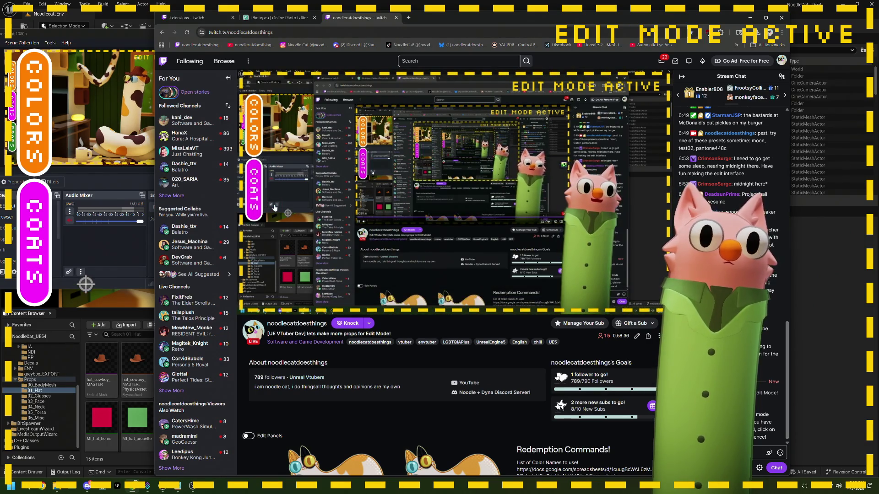
mouse_move(314, 135)
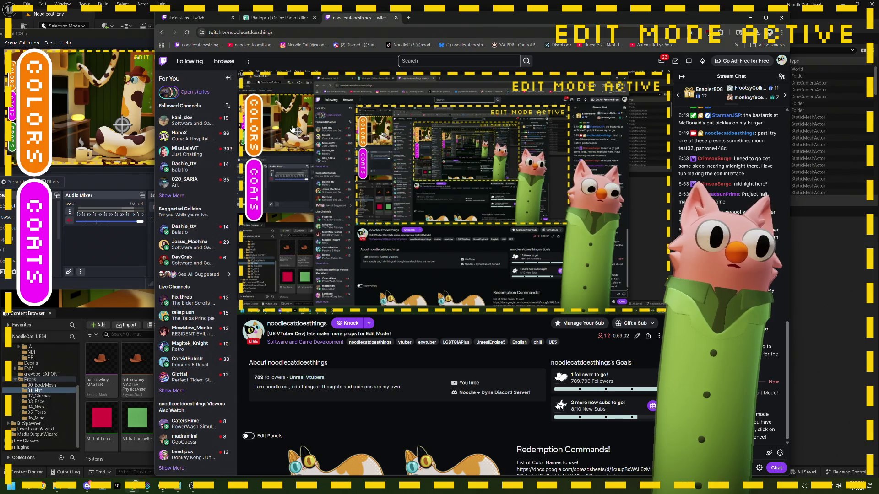
mouse_move(286, 129)
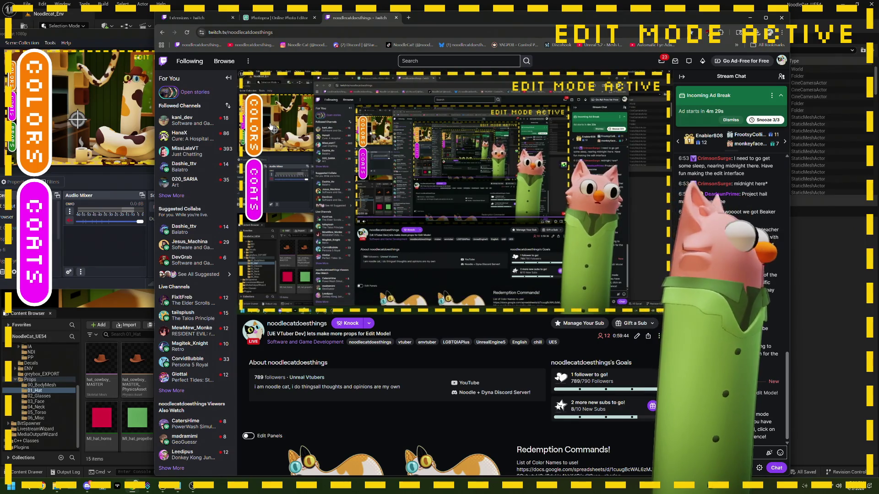
mouse_move(319, 146)
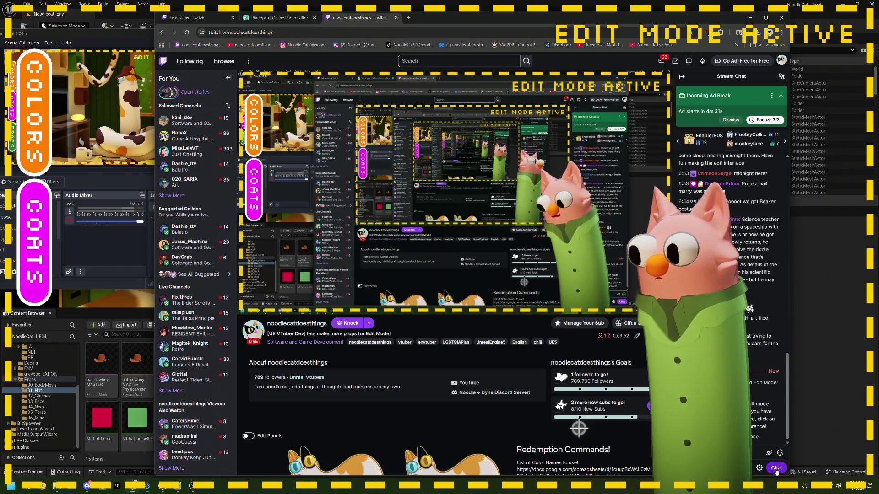
click(162, 6)
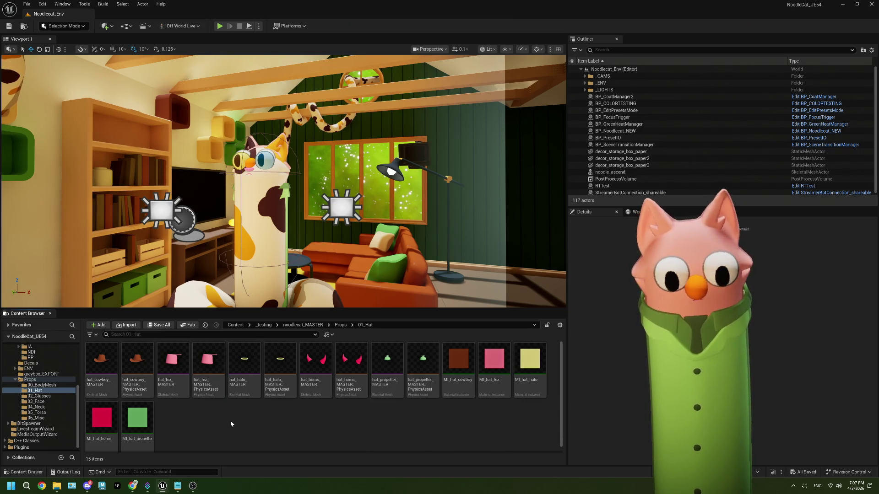
click(38, 389)
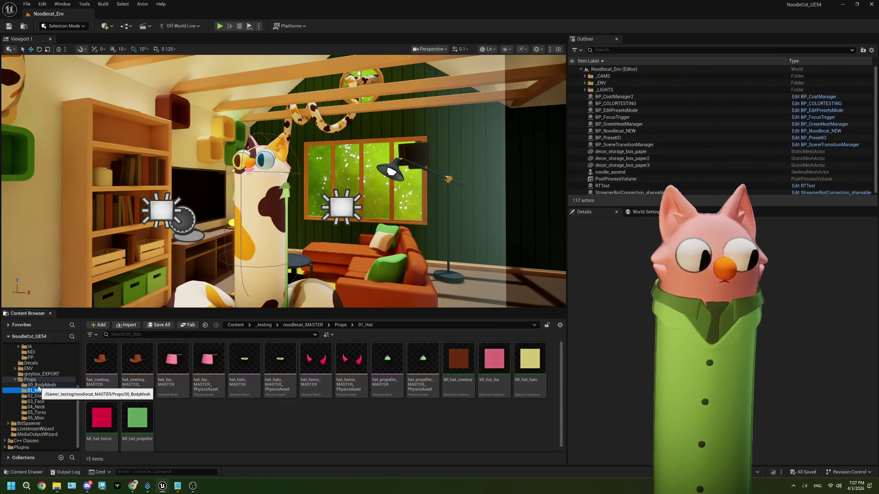
scroll(39, 388, up, 1)
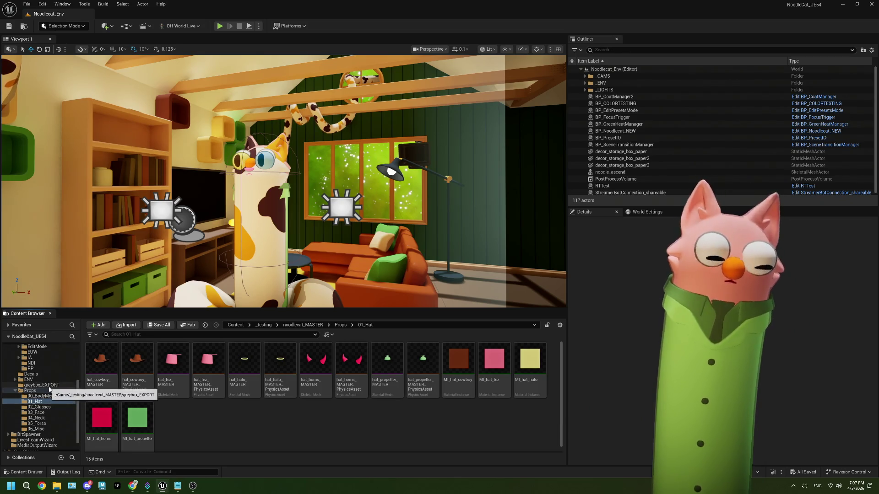
scroll(46, 389, up, 5)
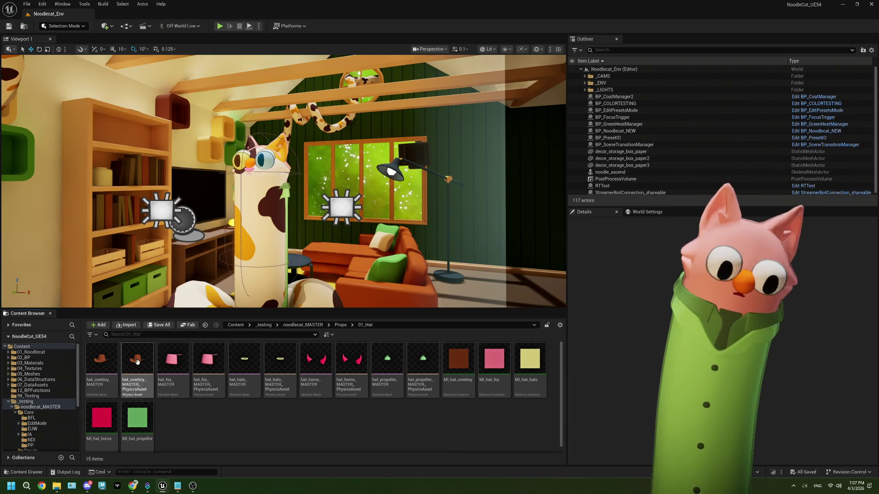
Duplicate the SET Prop Type Index node and route the back-arrow -- branch into it
double_click(103, 359)
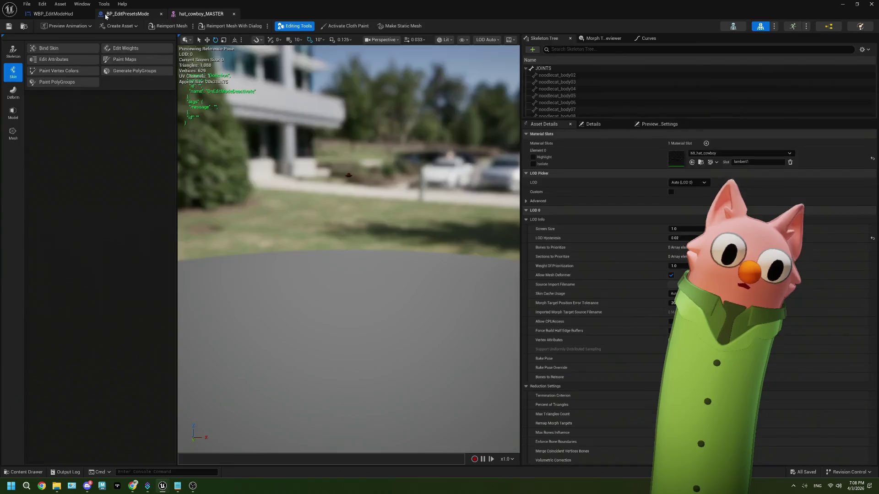
click(123, 14)
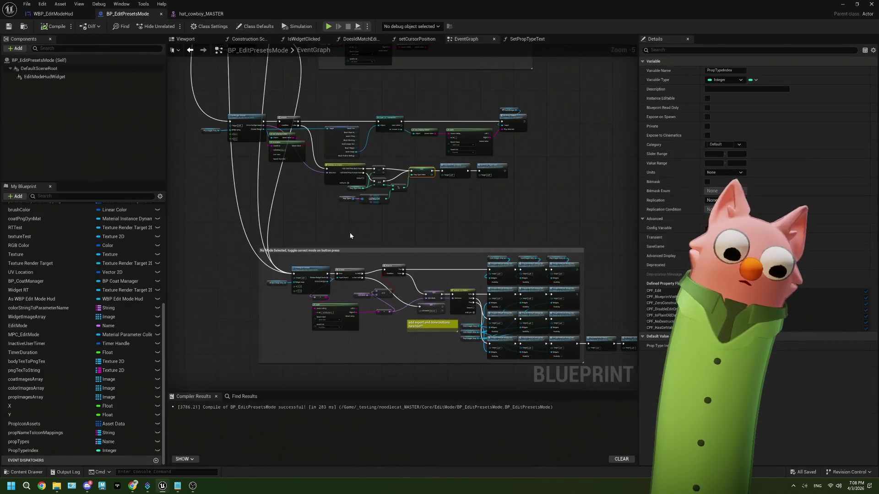
scroll(393, 189, up, 4)
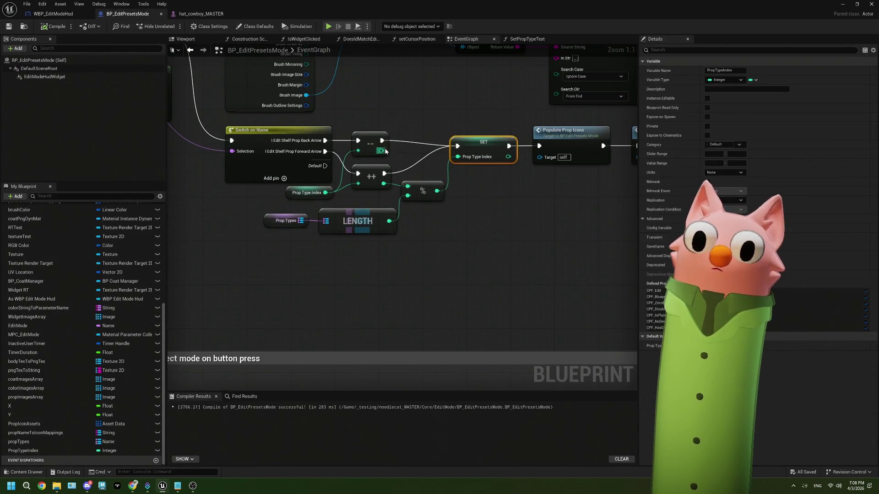
mouse_move(390, 165)
mouse_down()
mouse_move(341, 190)
mouse_move(333, 215)
mouse_up()
mouse_move(428, 181)
mouse_down()
mouse_move(420, 198)
mouse_move(431, 202)
mouse_up()
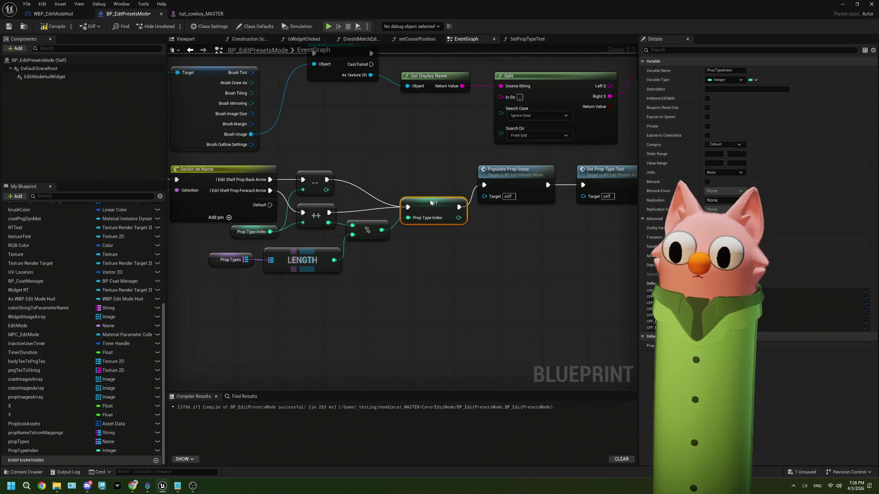
key(ctrl+d)
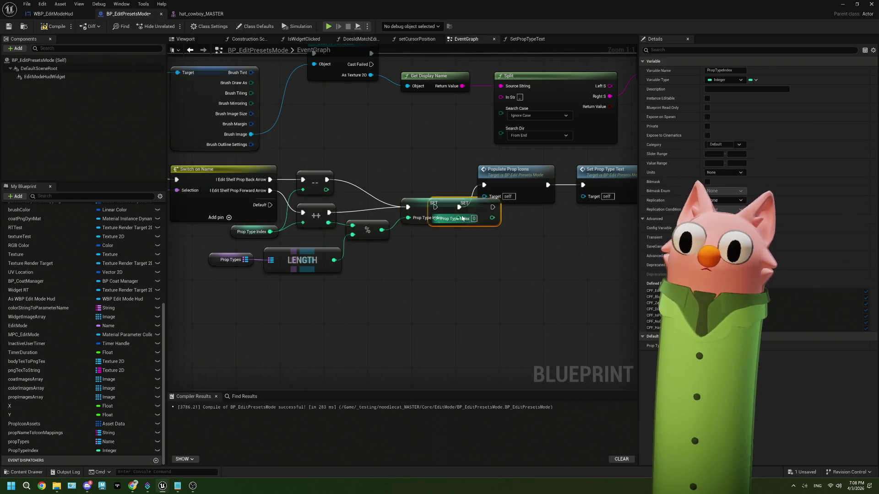
mouse_move(476, 205)
mouse_down()
mouse_move(443, 172)
mouse_move(503, 192)
mouse_move(484, 185)
mouse_up()
drag(327, 180, 402, 174)
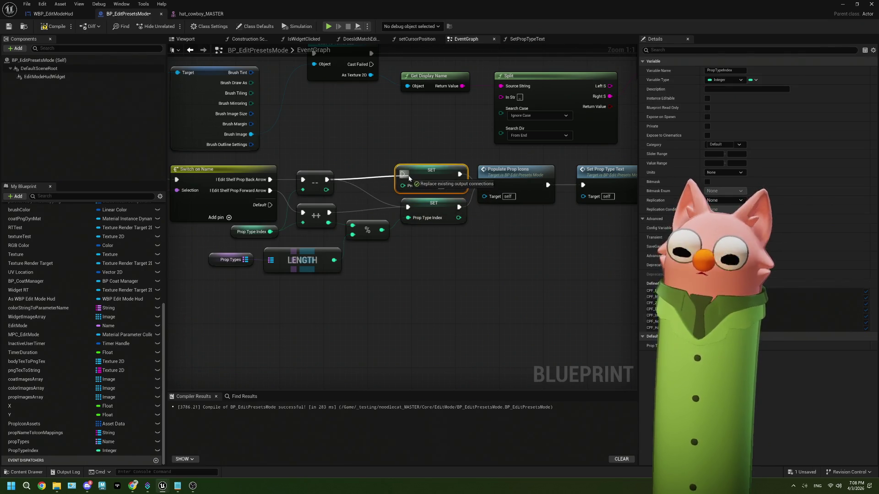
Copy the % node, feed it the decremented index and propTypes LENGTH, then compile
click(370, 230)
key(ctrl+c)
key(ctrl+v)
drag(326, 190, 401, 270)
mouse_move(334, 260)
mouse_down()
mouse_move(402, 280)
mouse_move(369, 192)
mouse_move(394, 196)
mouse_move(402, 185)
mouse_up()
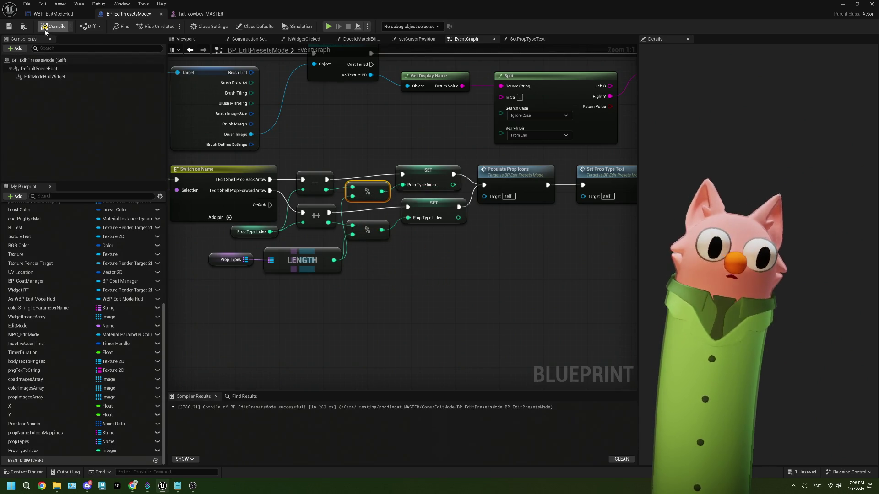
click(9, 27)
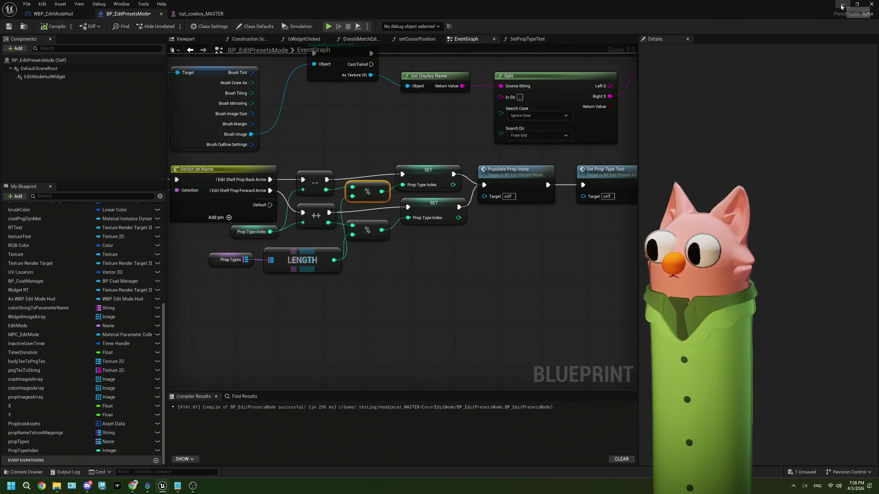
Redeem the edit mode channel-point reward on the live Twitch stream
click(871, 3)
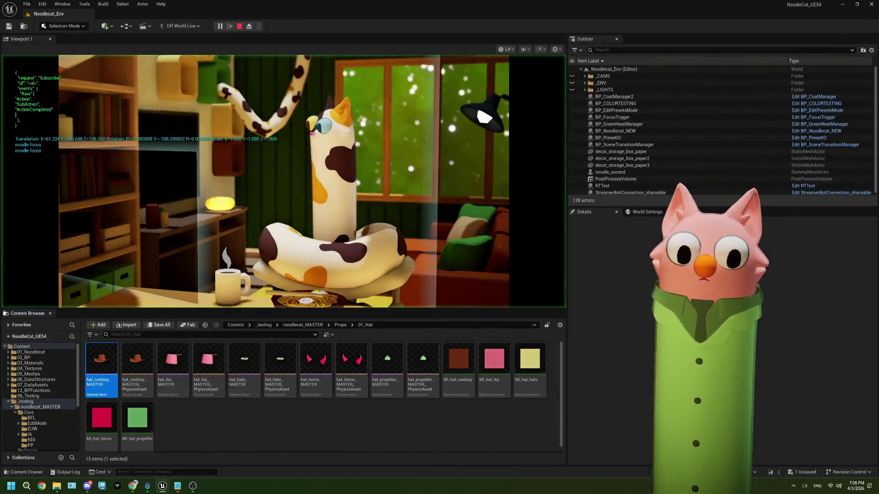
click(193, 486)
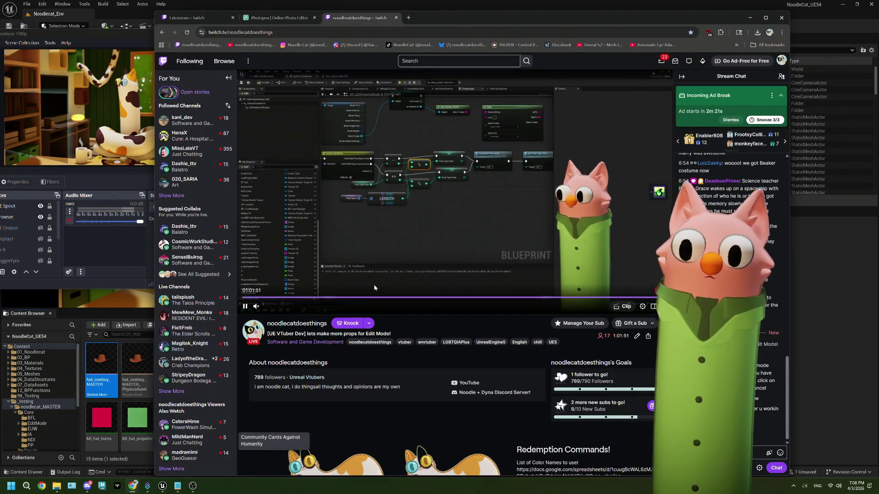
click(769, 453)
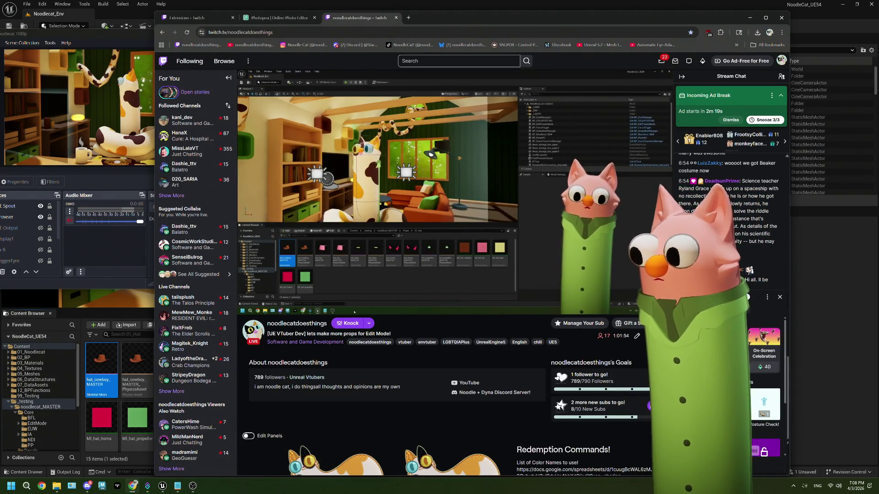
scroll(765, 389, down, 3)
click(760, 383)
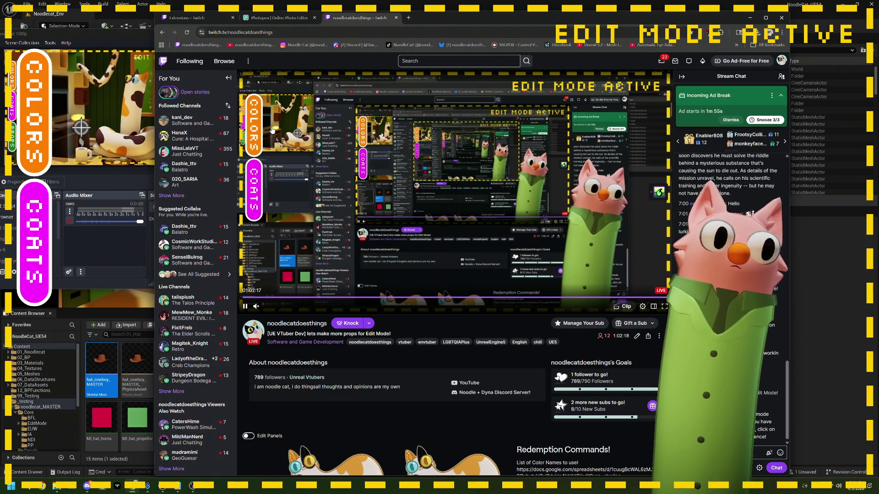
Return to Unreal and stop the Play-in-Editor session
key(alt+Tab)
click(239, 27)
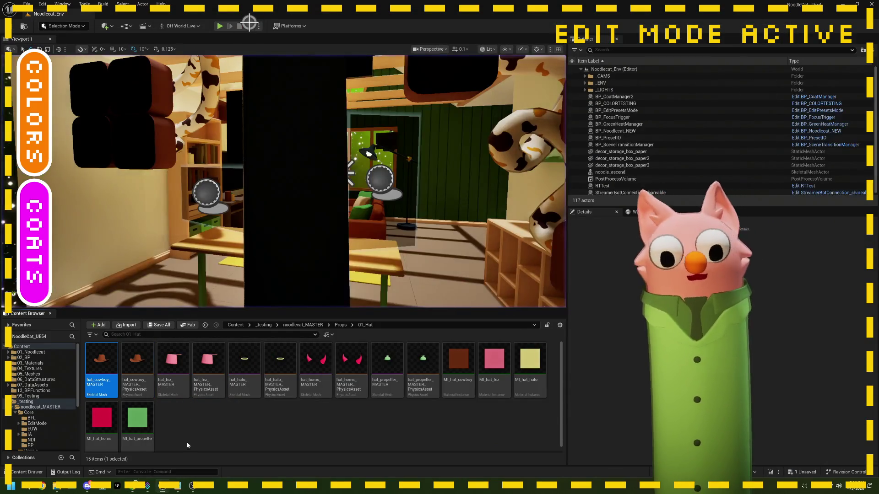
mouse_move(193, 486)
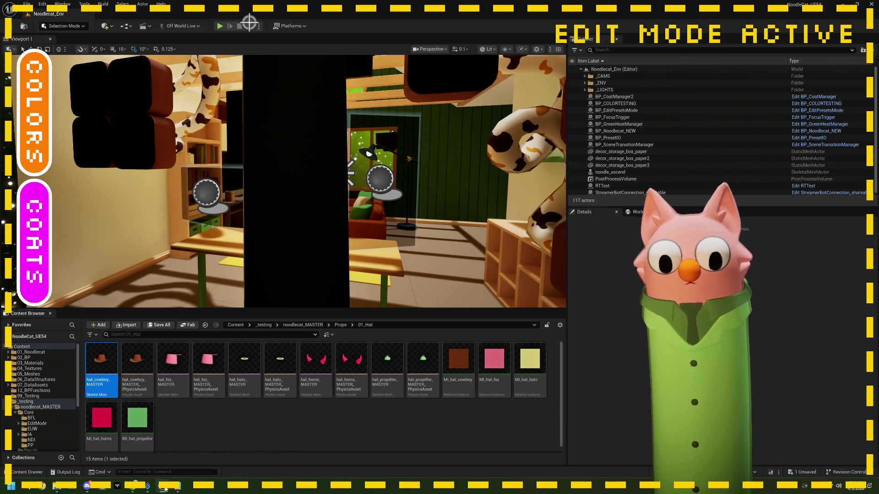
mouse_move(162, 490)
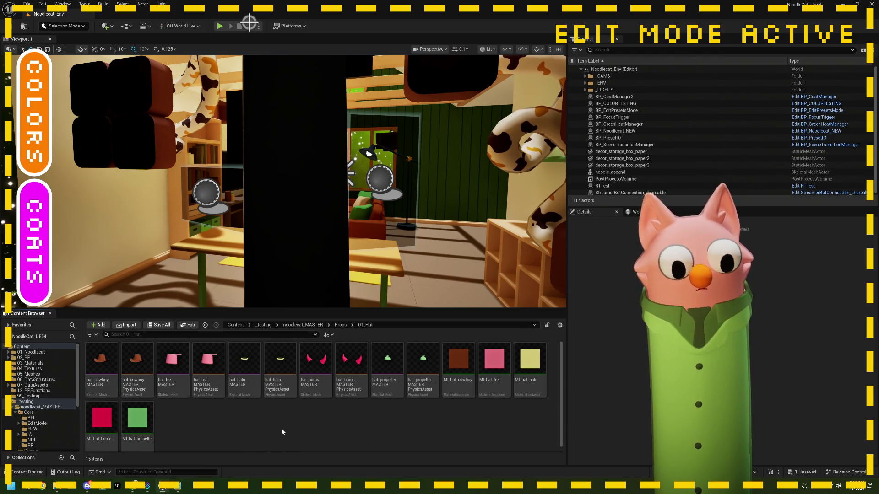
scroll(286, 235, down, 5)
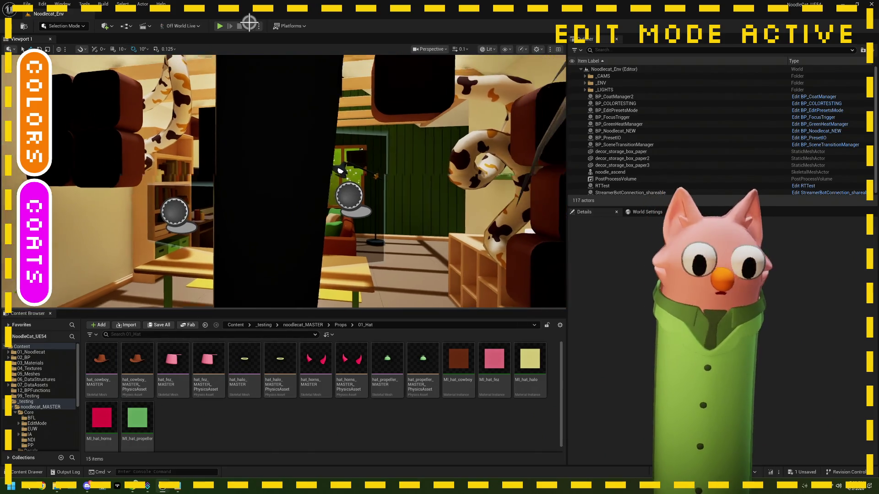
scroll(283, 183, up, 3)
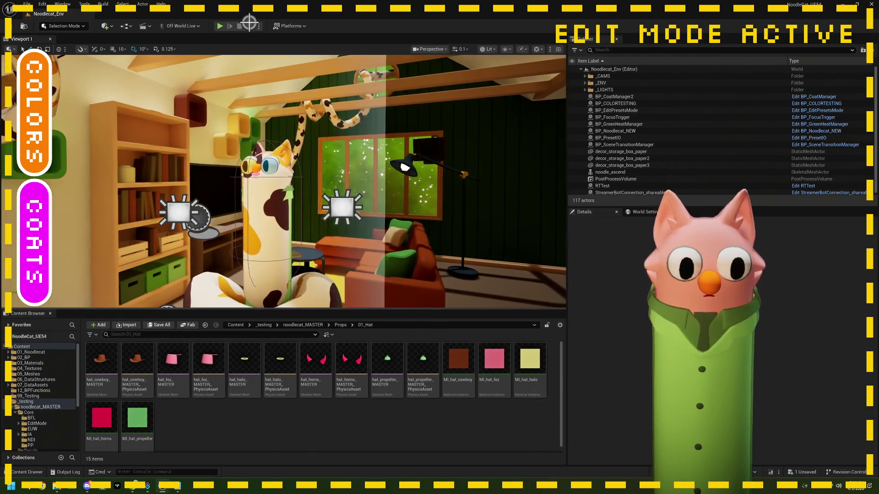
click(236, 435)
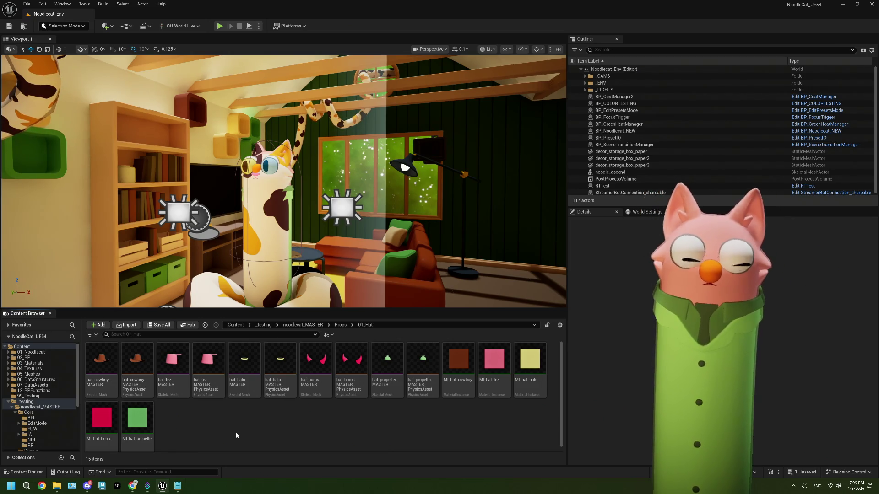
Bring Chrome forward, switch to the Photopea tab and dismiss the ad-blocker Confirm dialog
click(136, 490)
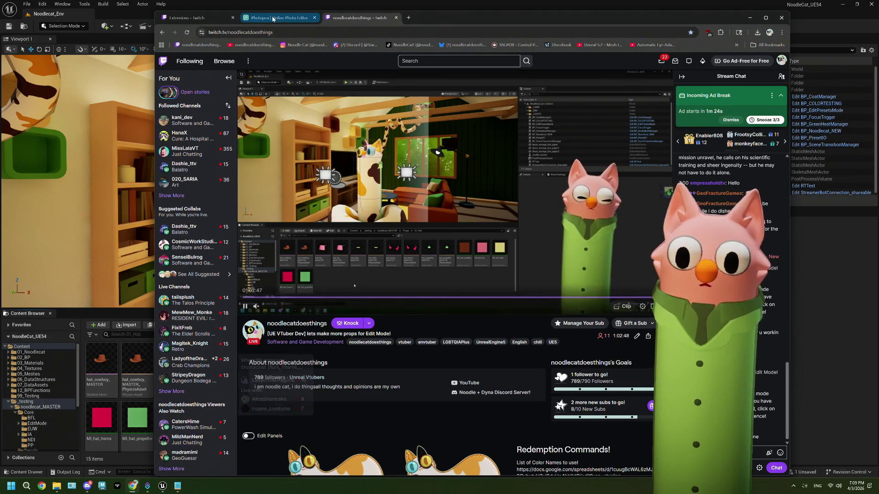
click(278, 18)
click(496, 78)
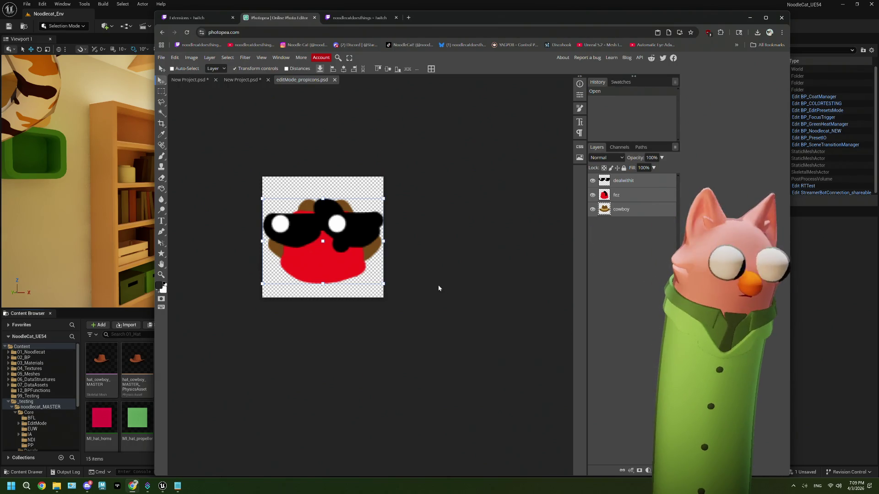
Hide the cowboy, fez and dealwithit layers and add a new empty layer
mouse_move(431, 18)
mouse_down()
mouse_move(353, 18)
mouse_move(343, 10)
mouse_up()
click(505, 200)
click(505, 185)
click(505, 172)
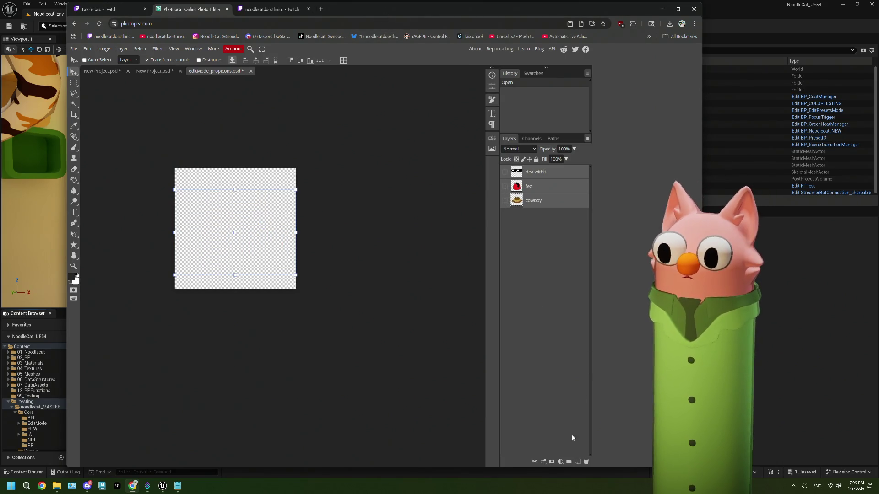
click(577, 461)
mouse_move(452, 15)
mouse_down()
mouse_move(655, 32)
mouse_move(613, 103)
mouse_up()
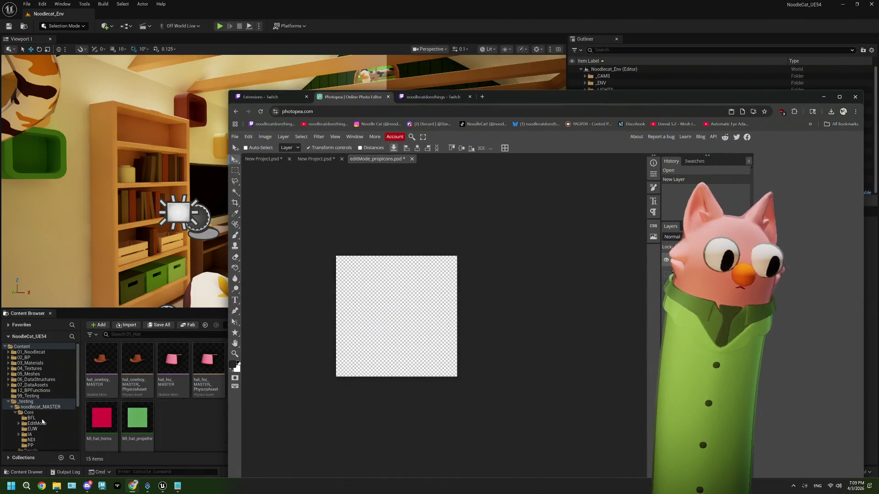
scroll(38, 419, down, 3)
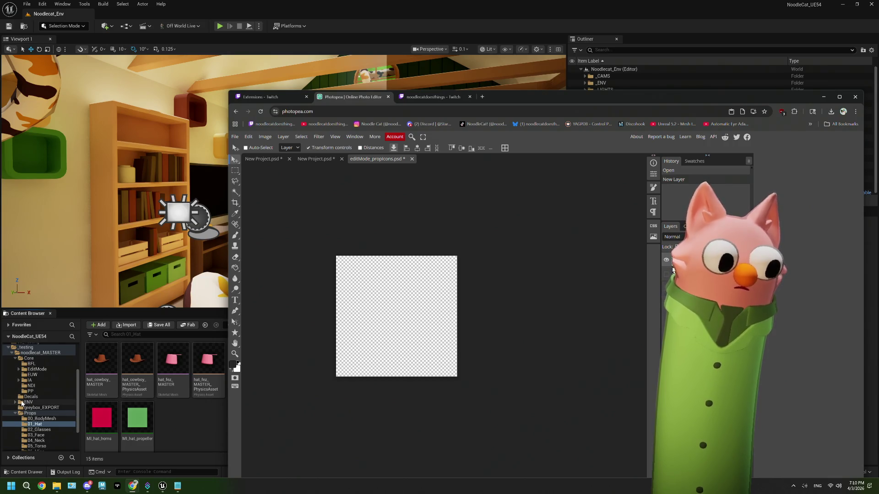
scroll(19, 410, up, 2)
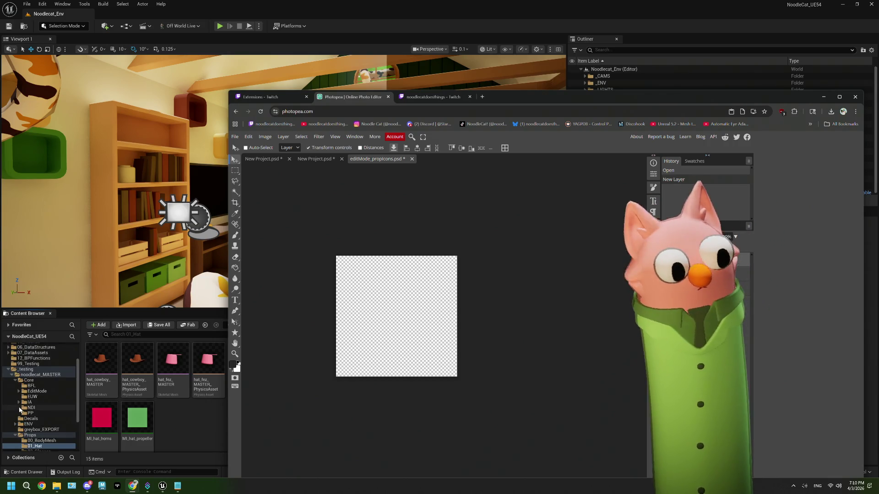
In Unreal, open EditMode > Textures > propIcons and start renaming the cowboy icon texture
click(17, 395)
click(19, 391)
click(22, 402)
click(44, 408)
click(114, 393)
key(F2)
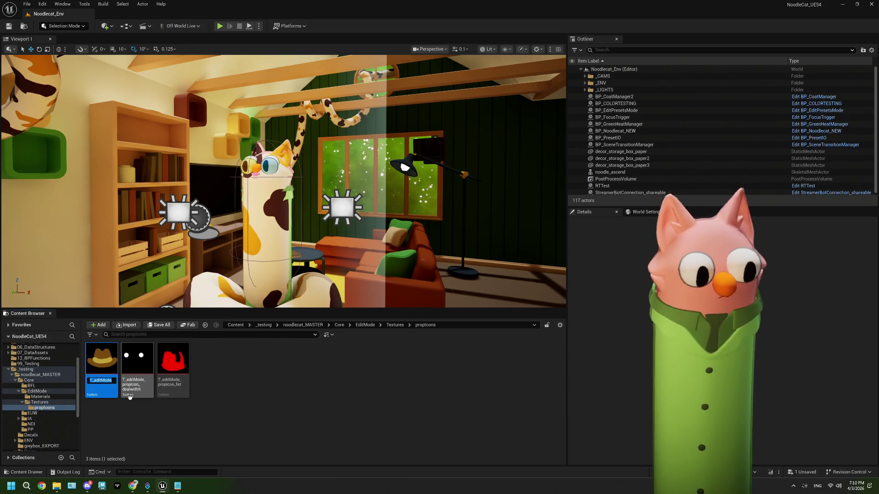
Rename the fez and dealwithit layers with the T_editMode_propIcon_ prefix
mouse_move(132, 486)
click(132, 452)
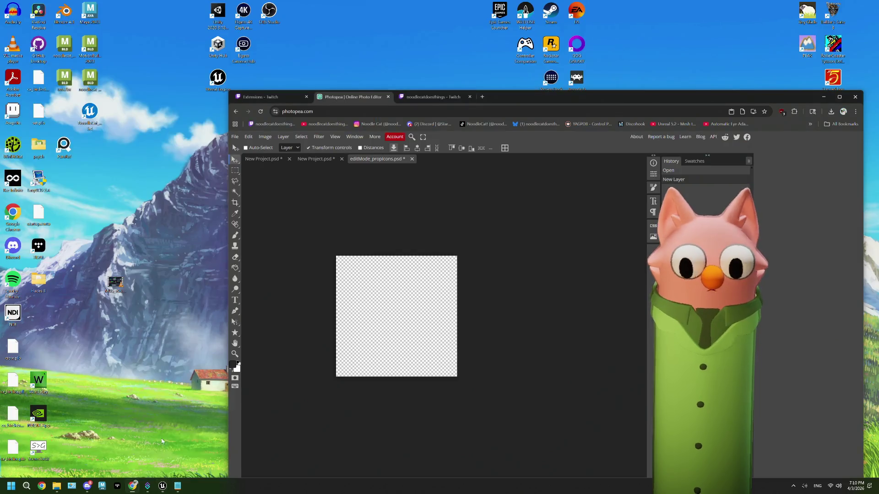
drag(638, 99, 638, 26)
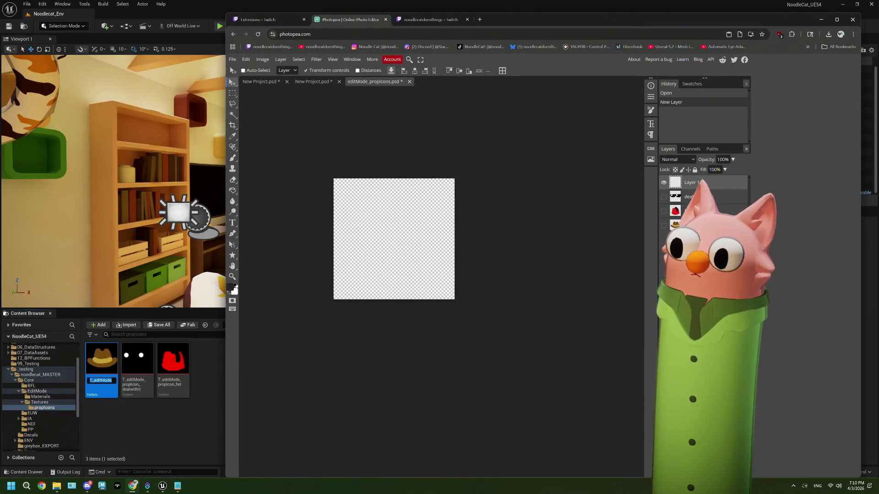
key(ctrl+v)
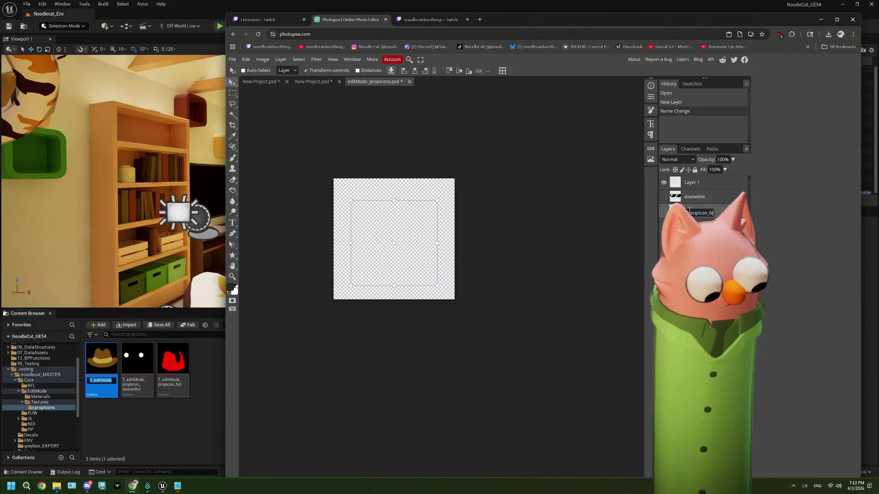
key(Return)
double_click(702, 196)
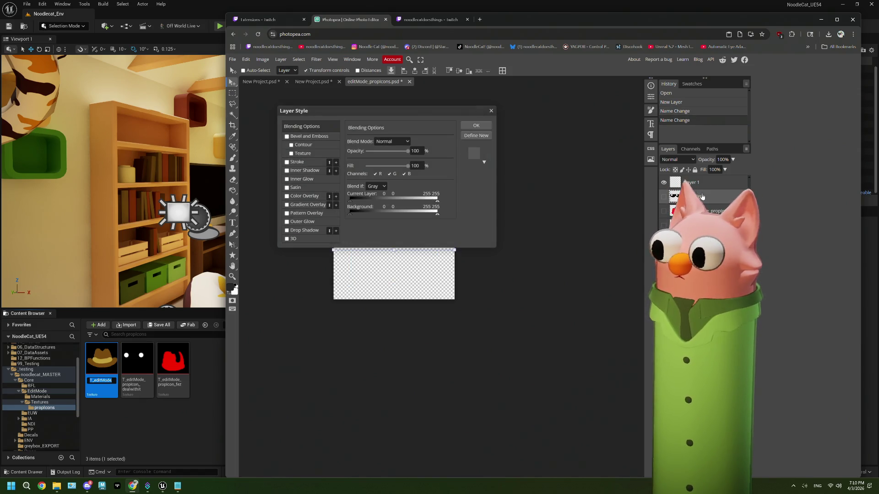
click(491, 112)
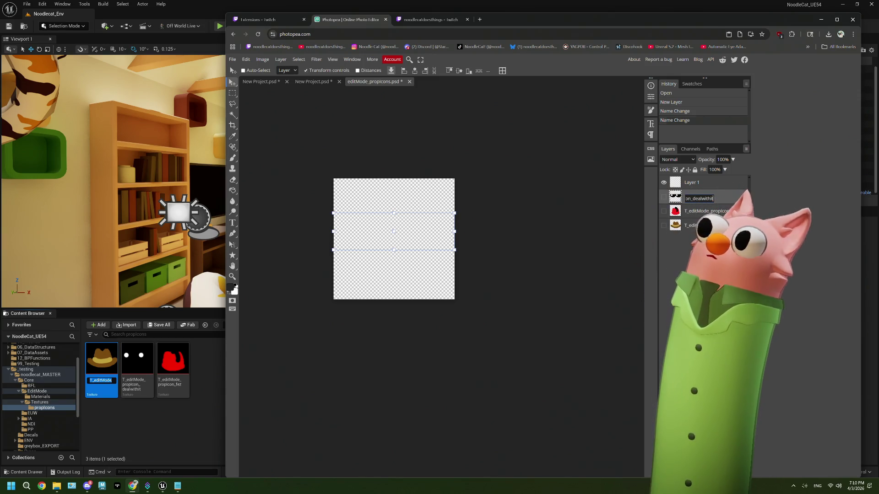
key(Return)
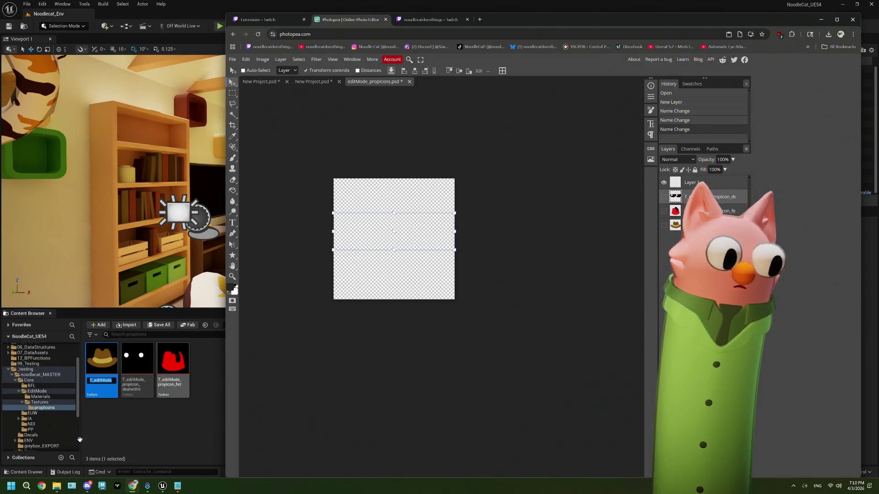
Commit the cowboy texture's new name and open the Props/01_Hat folder
click(147, 430)
scroll(47, 436, down, 3)
double_click(30, 407)
click(34, 419)
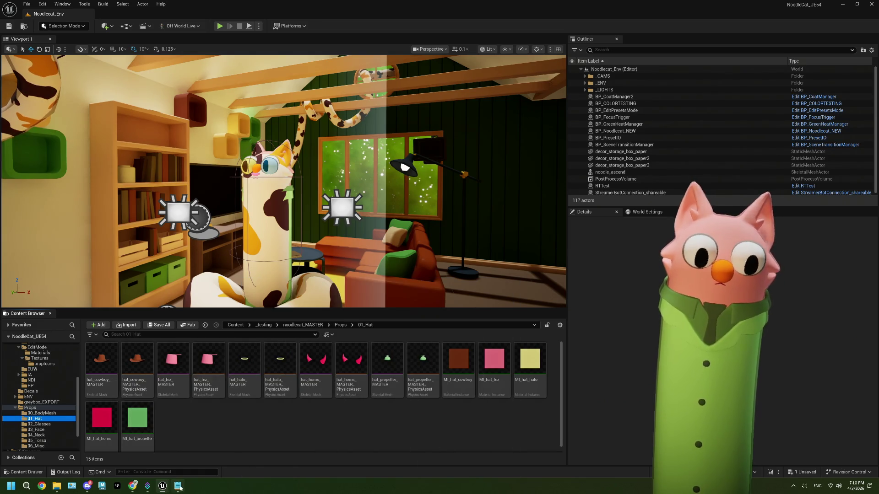
Name the new icon layers T_editMode_propIcon_halo and T_editMode_propIcon_horns
click(132, 486)
text(propicon_halo)
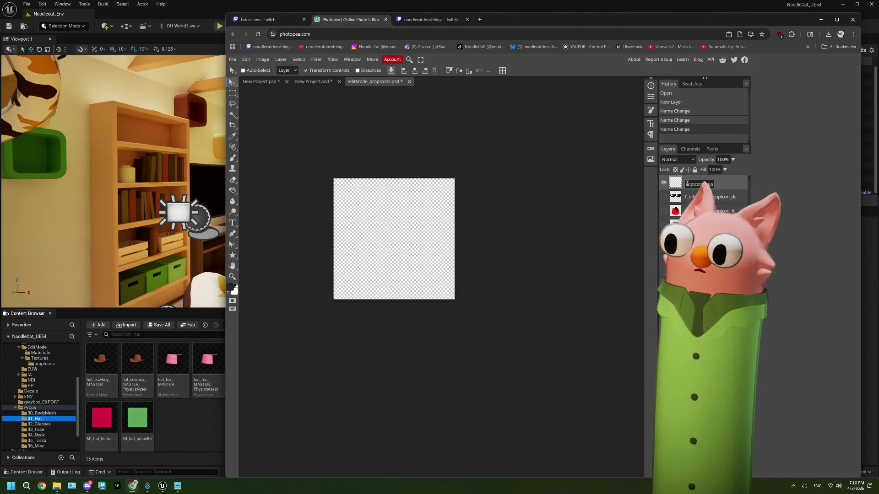
key(Return)
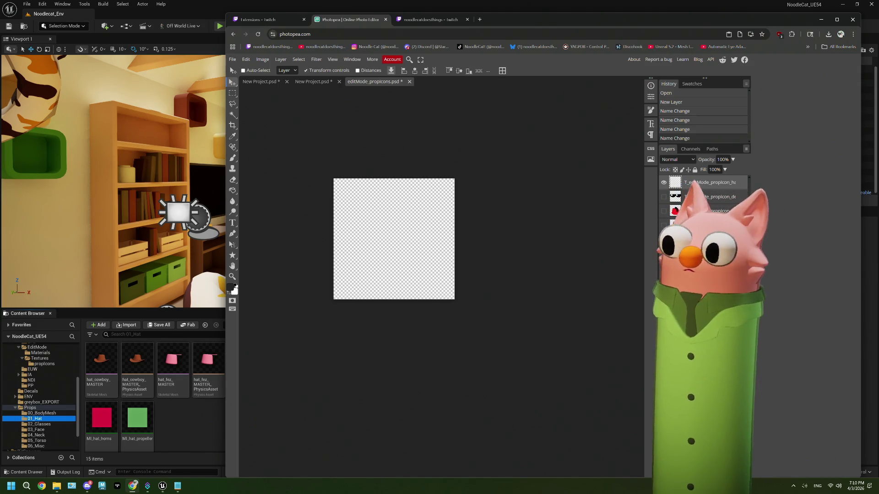
drag(645, 240, 609, 240)
key(ctrl+shift+n)
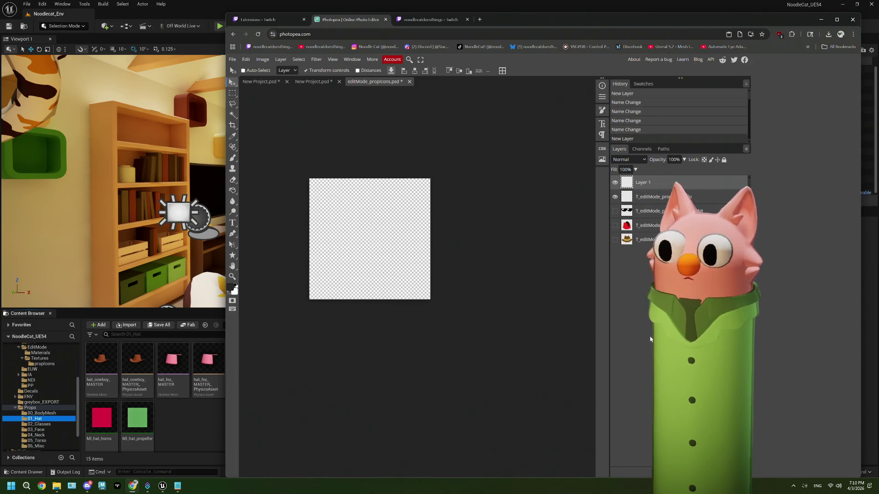
mouse_move(589, 15)
mouse_down()
mouse_move(594, 355)
mouse_move(583, 409)
mouse_move(571, 102)
mouse_up()
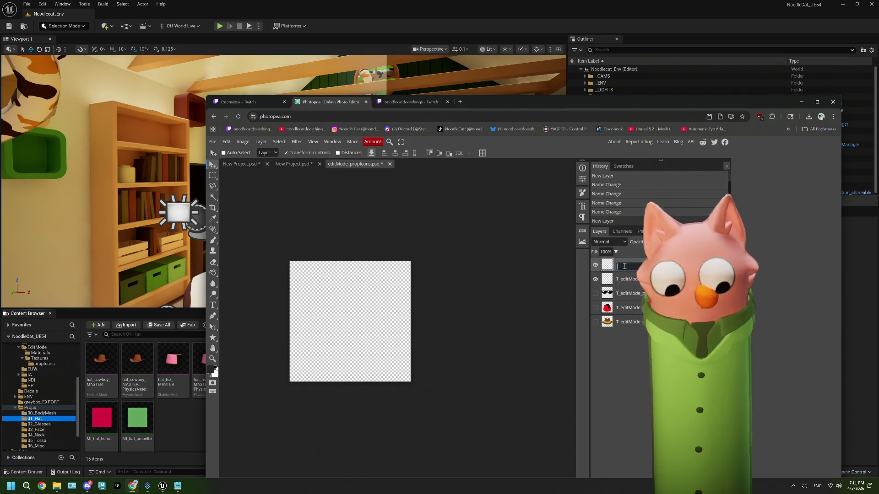
text(_ha)
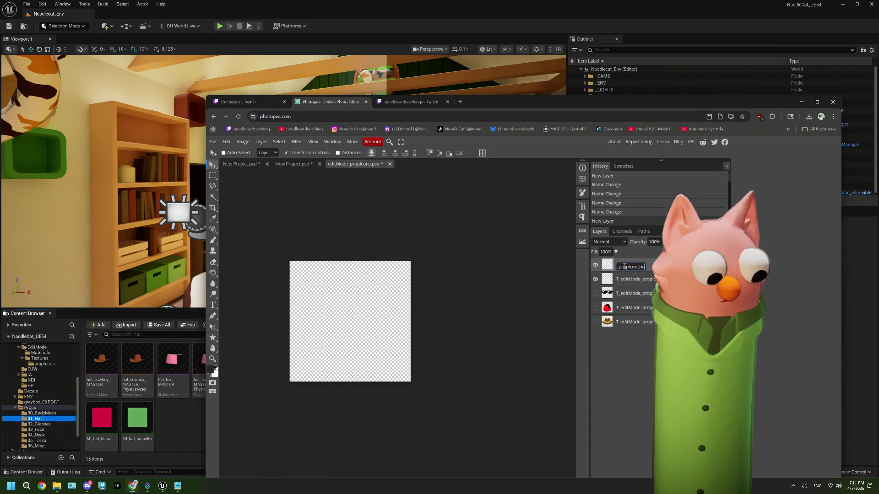
key(Return)
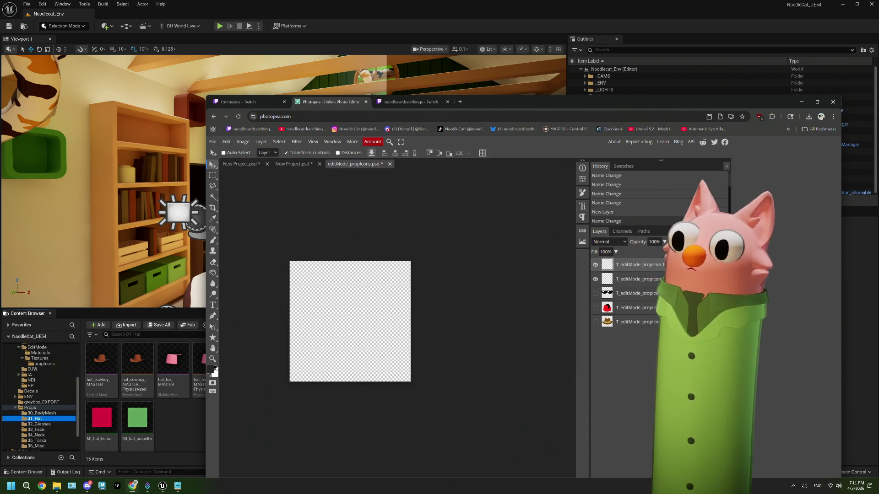
Add a third empty layer named T_editMode_propIcon_propeller, then select the halo layer
click(604, 18)
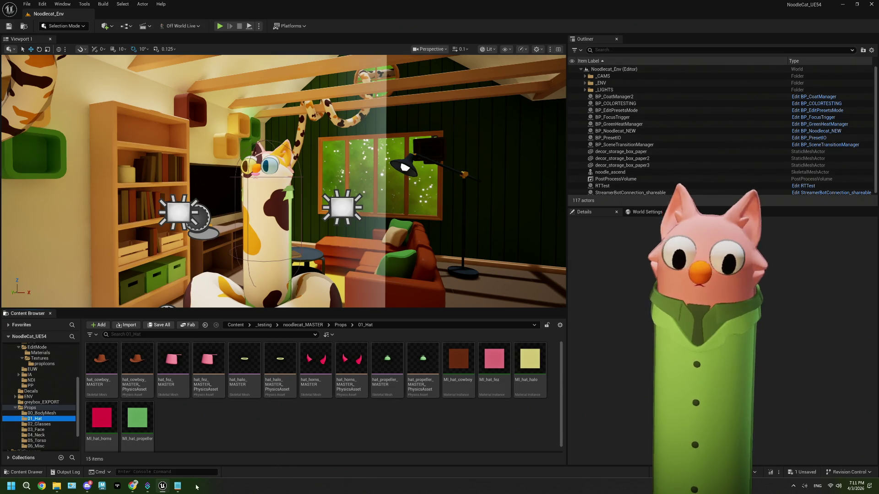
mouse_move(168, 489)
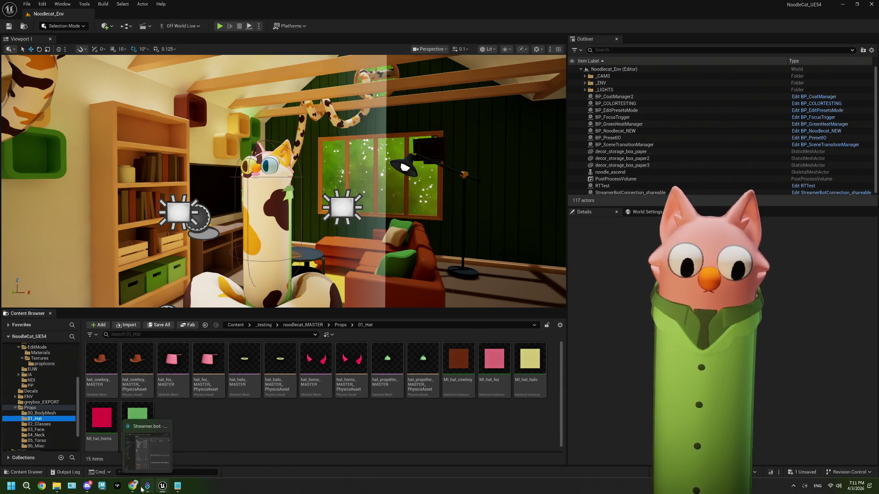
mouse_move(132, 486)
click(135, 462)
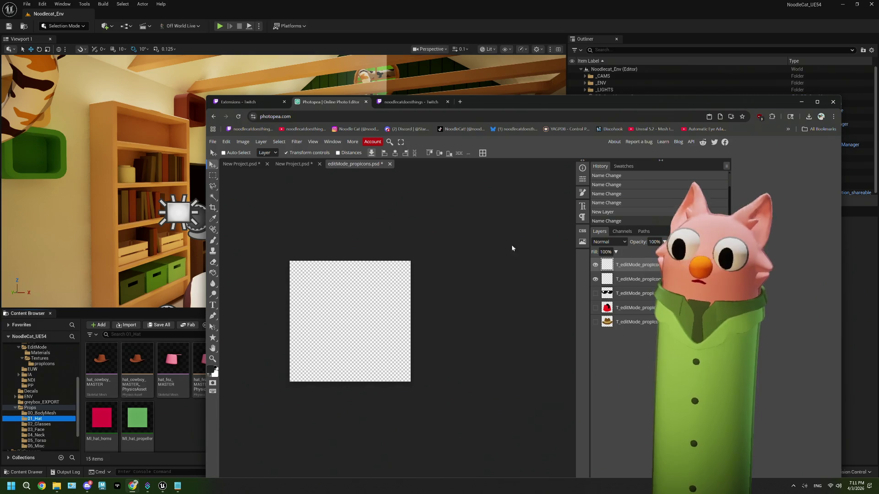
drag(616, 106, 590, 20)
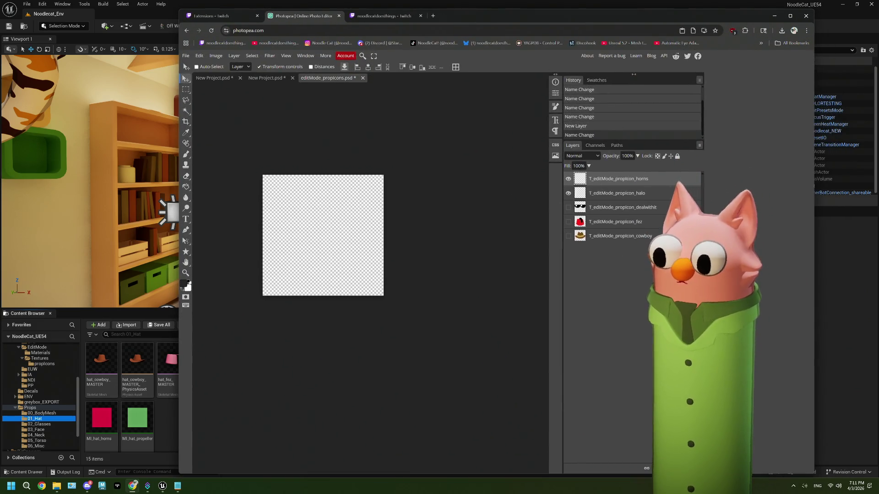
key(ctrl+shift+n)
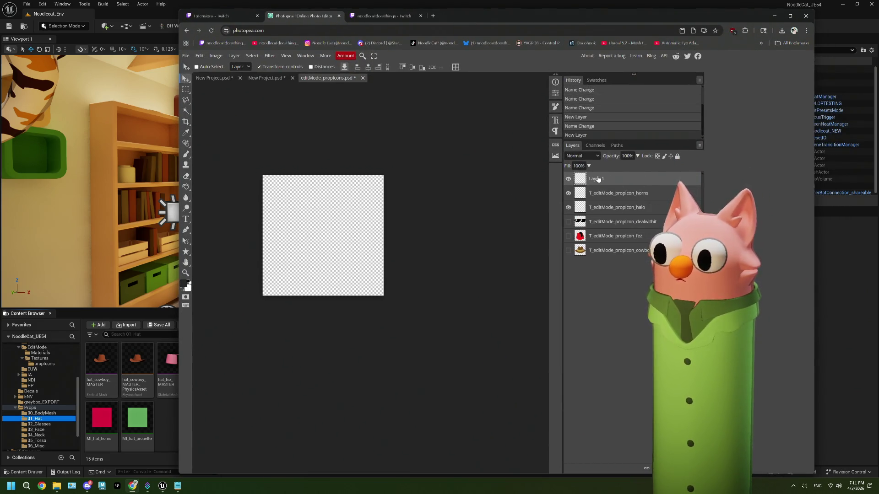
double_click(598, 178)
text(T_editMode_propIcon_cow)
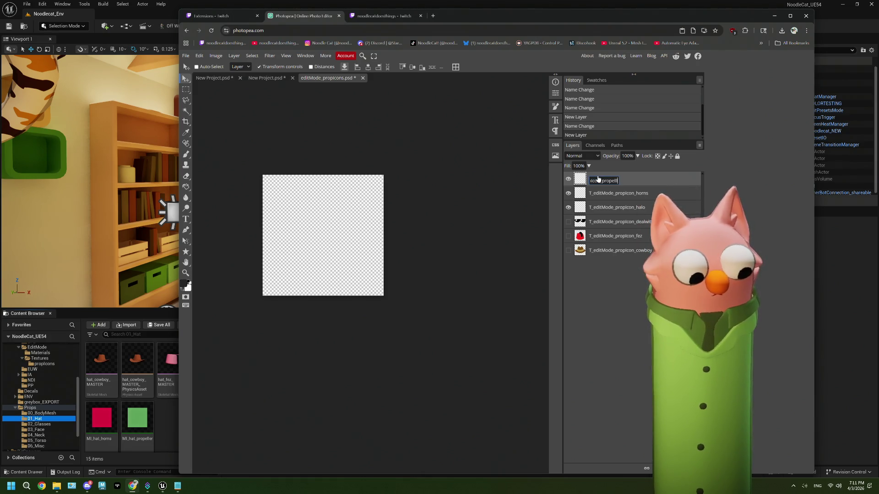
key(Return)
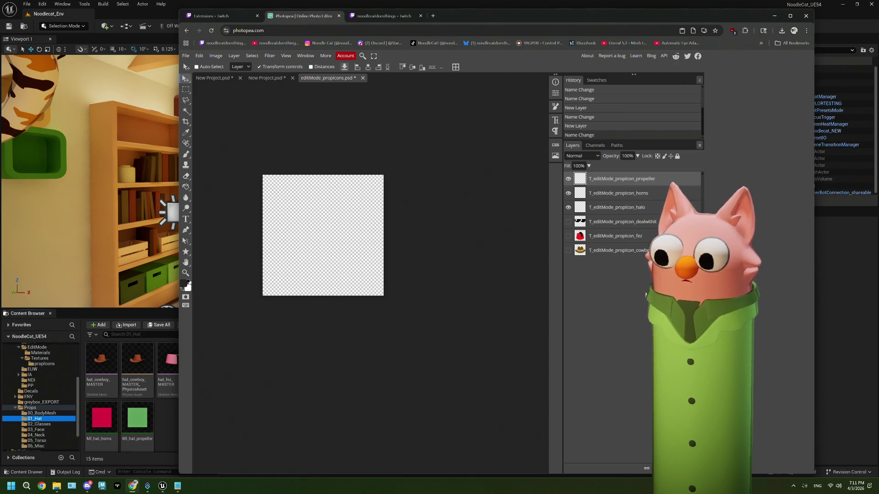
click(608, 207)
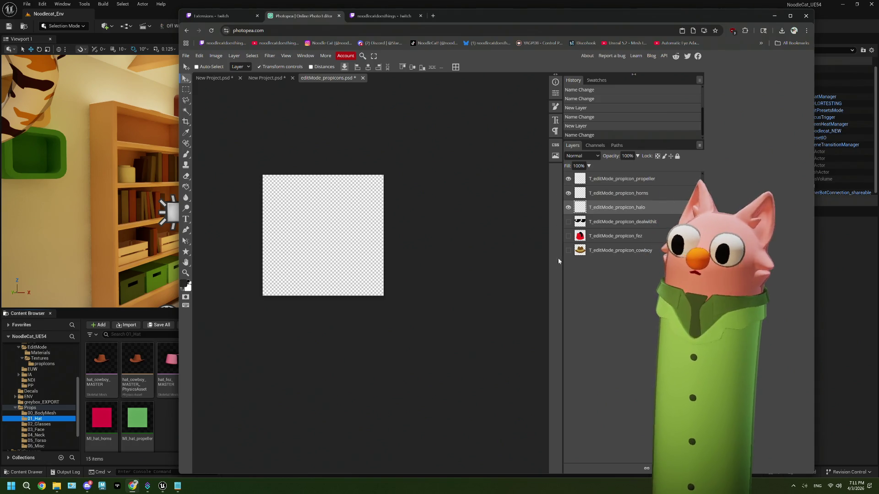
Set the foreground paint colour to a light yellow
click(188, 284)
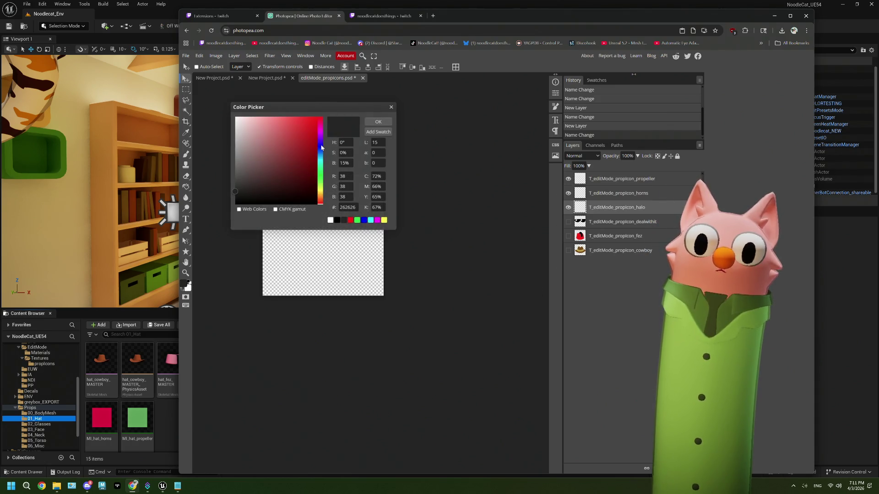
click(321, 191)
drag(322, 196, 321, 193)
click(291, 128)
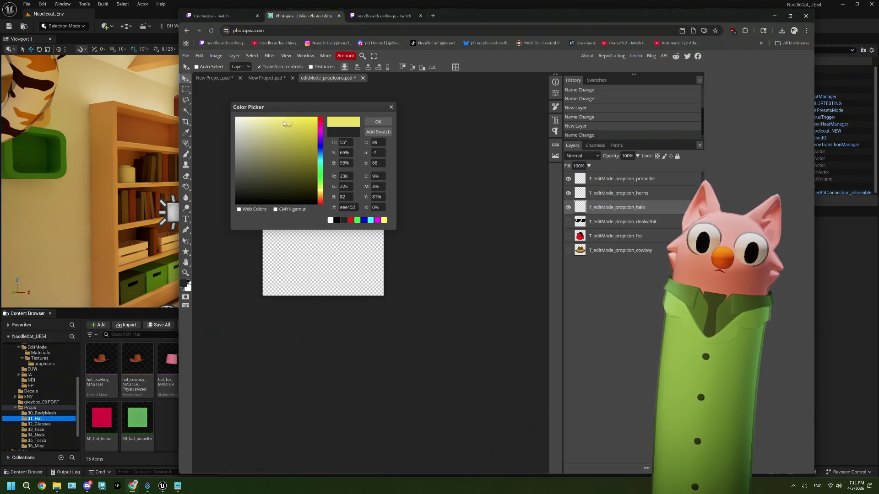
click(378, 122)
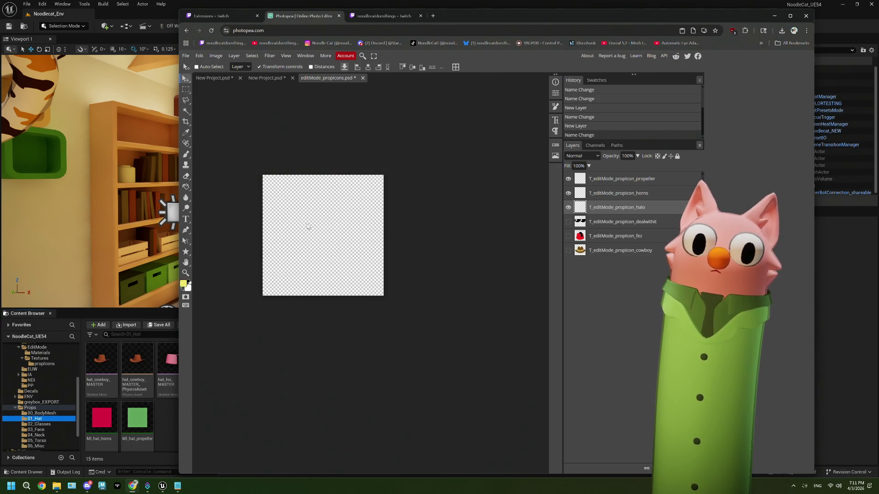
Brush a yellow halo ring onto the halo layer
click(186, 155)
mouse_move(339, 217)
mouse_down()
mouse_move(290, 220)
mouse_move(287, 235)
mouse_move(359, 240)
mouse_move(370, 216)
mouse_move(359, 232)
mouse_move(302, 215)
mouse_move(272, 226)
mouse_move(287, 251)
mouse_move(365, 245)
mouse_up()
key(ctrl+z)
drag(361, 222, 311, 222)
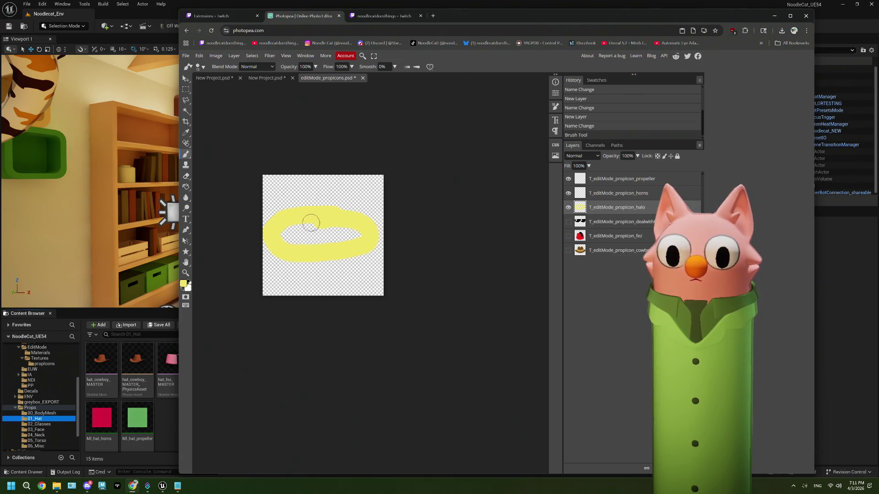
key(ctrl+z)
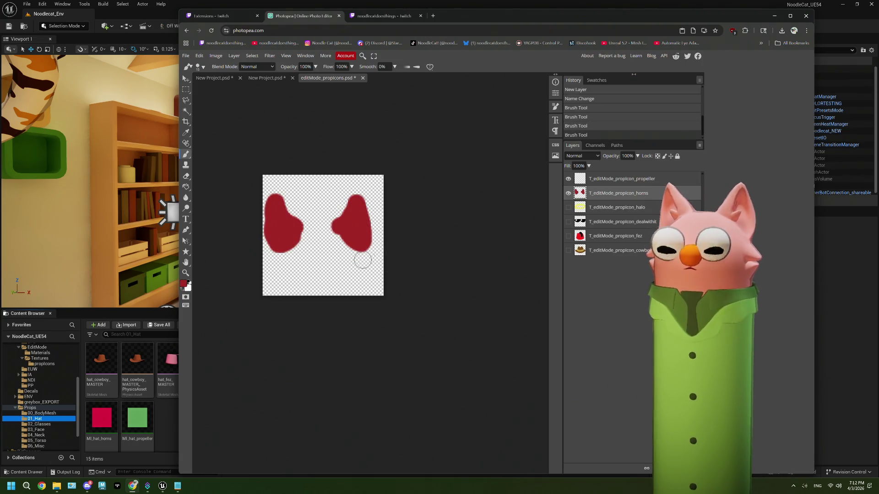
Hide the horns layer and select the propeller layer to pick its colour
click(568, 193)
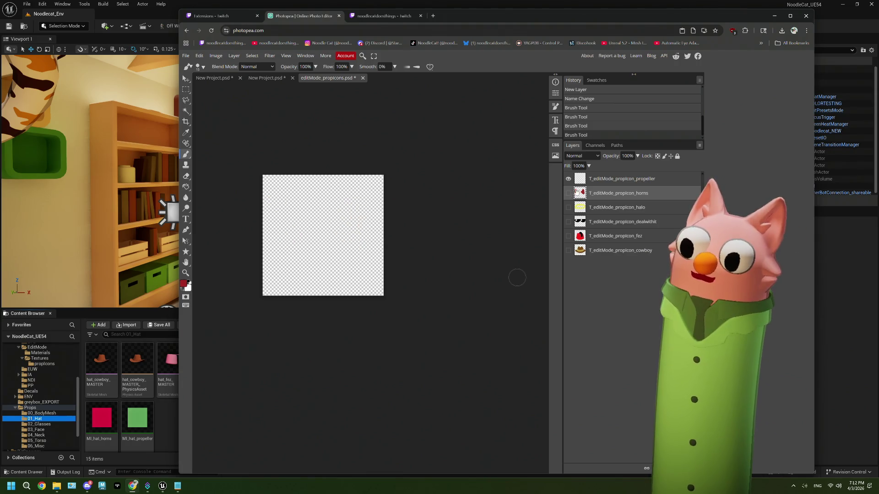
click(595, 179)
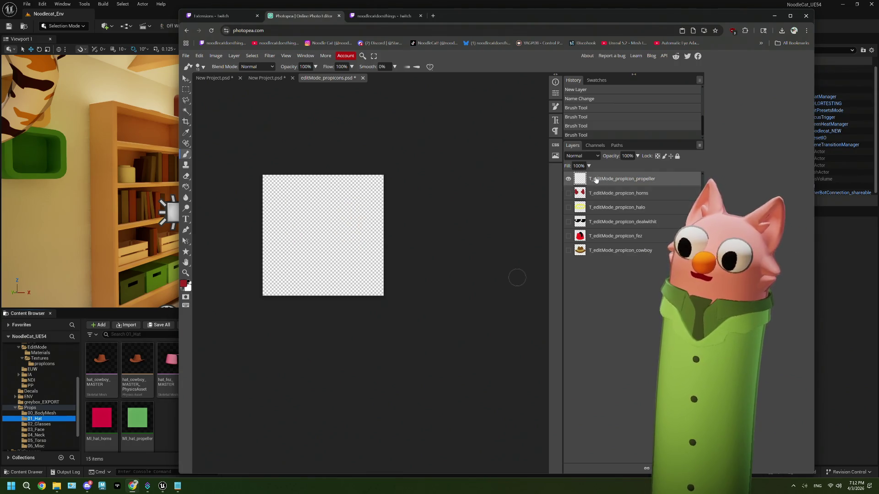
click(183, 285)
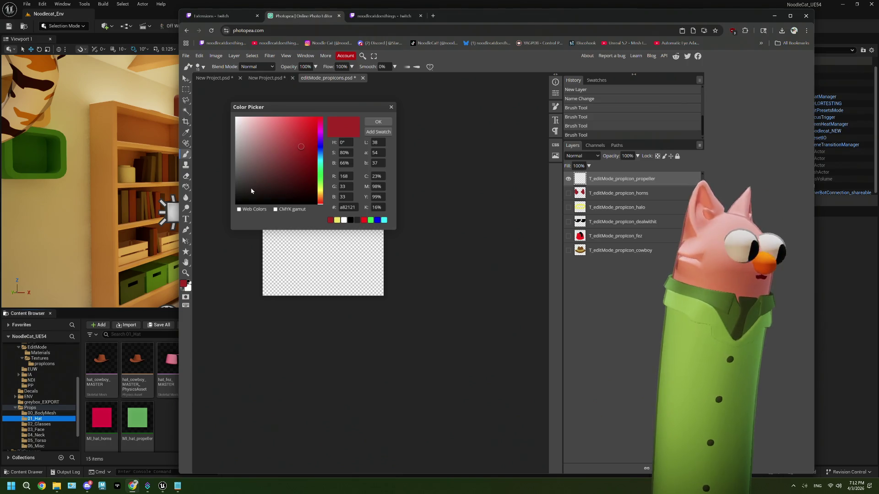
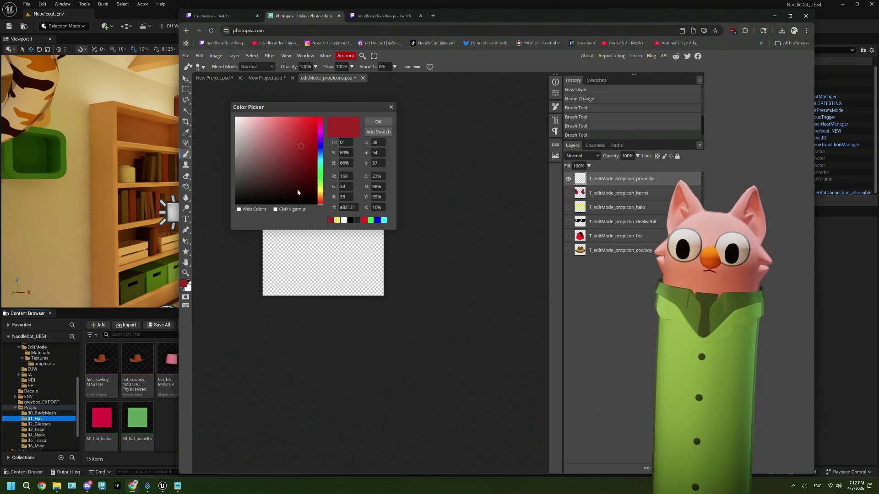
Paint a dark red patch at the lower left and a yellow arc, then undo the arc
click(378, 121)
mouse_move(280, 248)
mouse_down()
mouse_move(281, 267)
mouse_move(310, 271)
mouse_move(316, 259)
mouse_move(285, 248)
mouse_up()
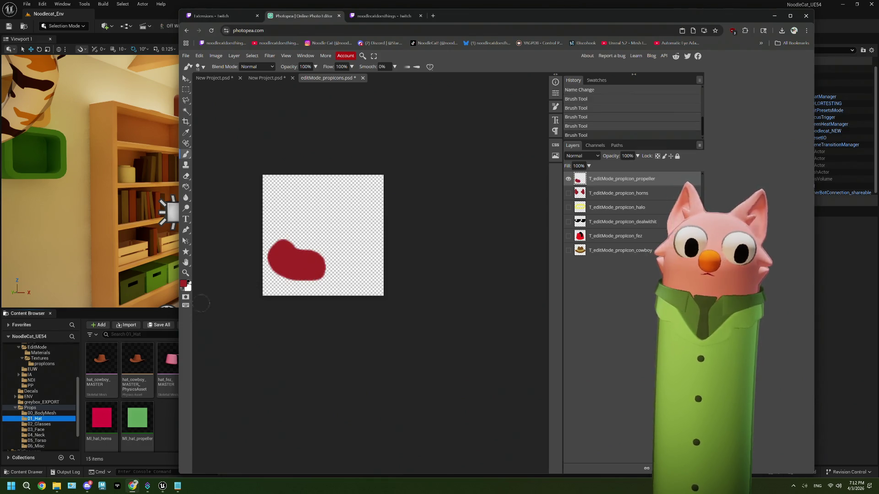
click(184, 284)
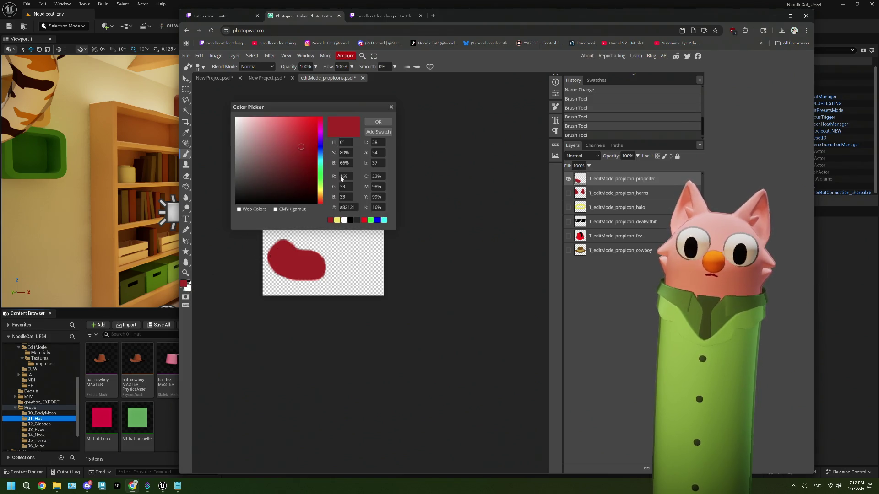
click(320, 193)
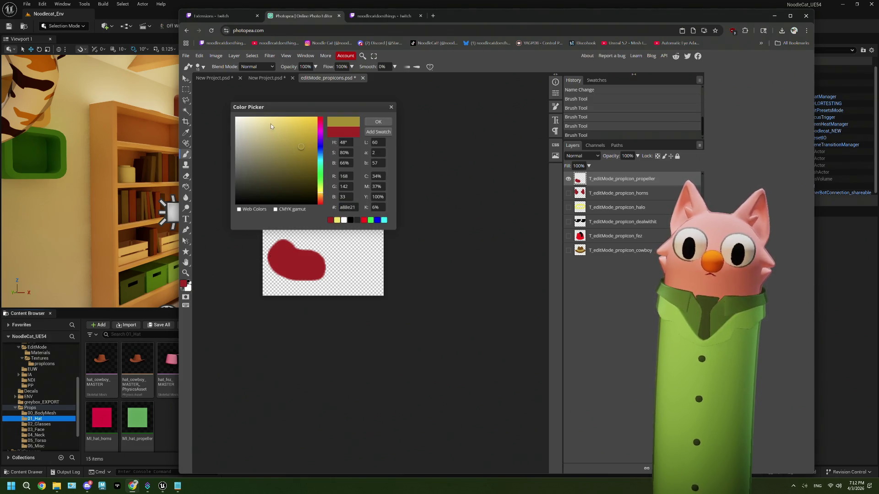
drag(271, 124, 286, 123)
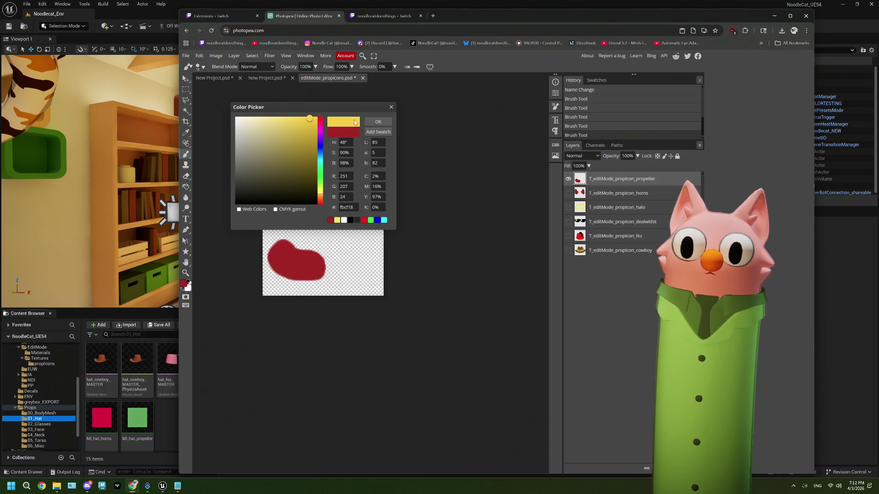
click(378, 122)
mouse_move(290, 237)
mouse_down()
mouse_move(297, 218)
mouse_move(318, 207)
mouse_move(352, 219)
mouse_move(366, 262)
mouse_move(354, 276)
mouse_move(329, 274)
mouse_move(371, 238)
mouse_move(315, 213)
mouse_move(293, 237)
mouse_move(305, 205)
mouse_move(352, 224)
mouse_move(358, 243)
mouse_move(326, 270)
mouse_move(320, 248)
mouse_move(299, 242)
mouse_move(330, 238)
mouse_move(332, 221)
mouse_move(315, 228)
mouse_up()
key(ctrl+z)
key(ctrl+z)
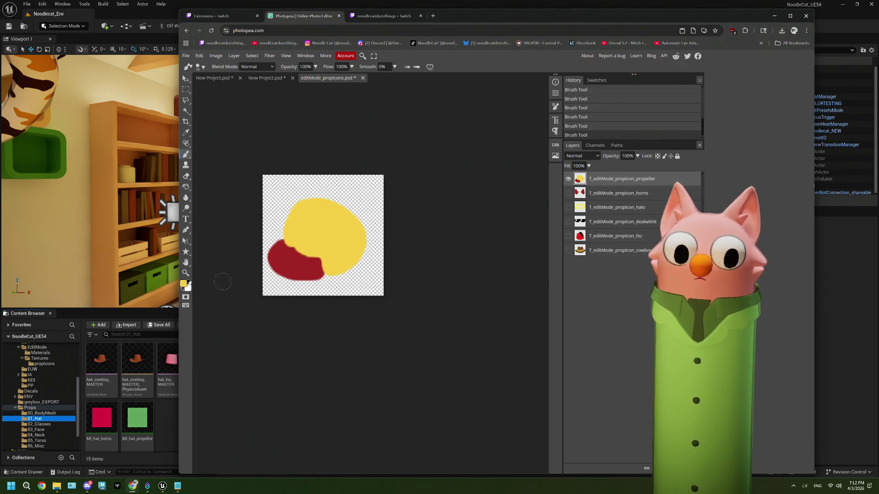
Paint trial green strokes down the right side of the yellow patch
click(184, 284)
click(321, 176)
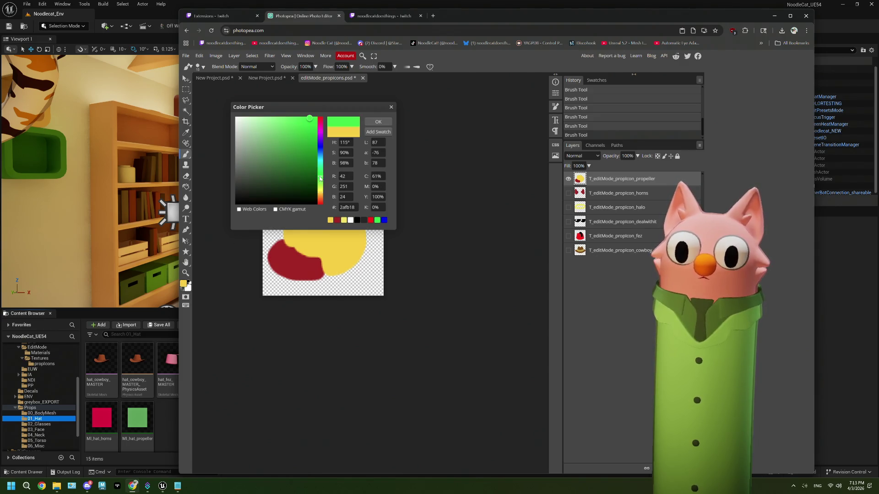
click(378, 122)
drag(320, 207, 334, 267)
mouse_move(322, 211)
mouse_down()
mouse_move(355, 241)
mouse_move(352, 260)
mouse_move(335, 269)
mouse_move(343, 238)
mouse_up()
Paint a blue trial stroke, then undo all strokes back to an empty canvas
click(183, 284)
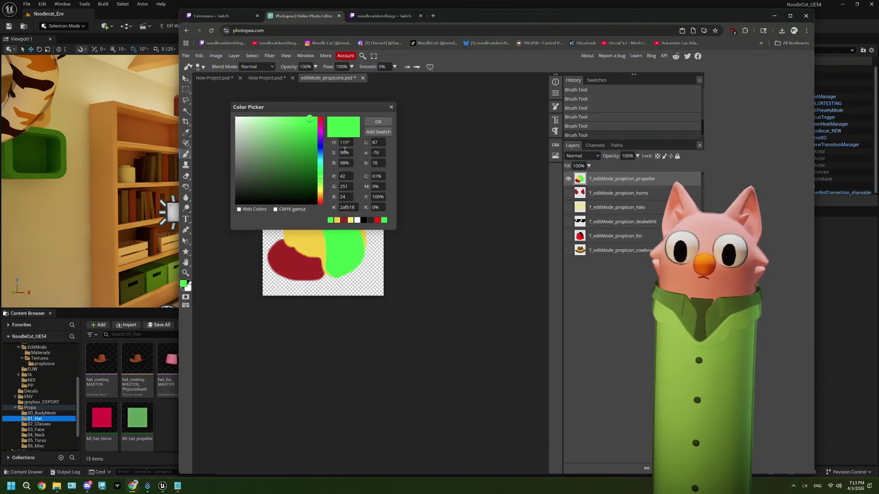
click(323, 163)
click(378, 123)
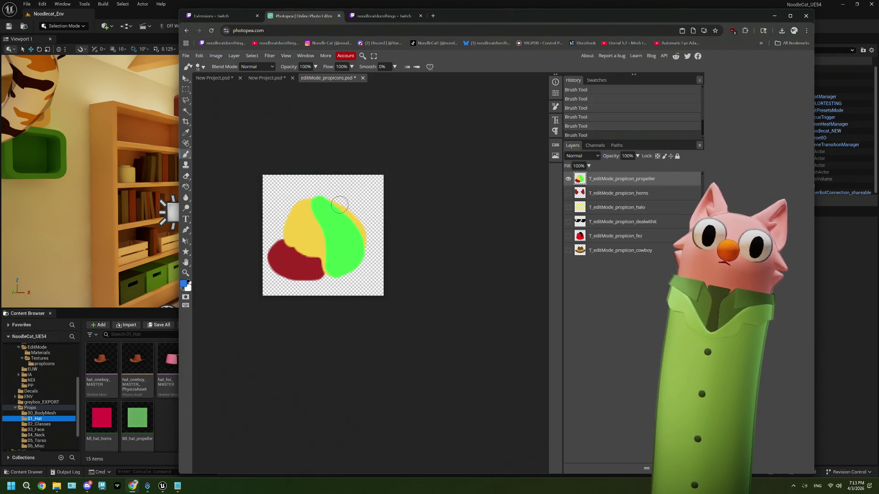
drag(304, 206, 289, 236)
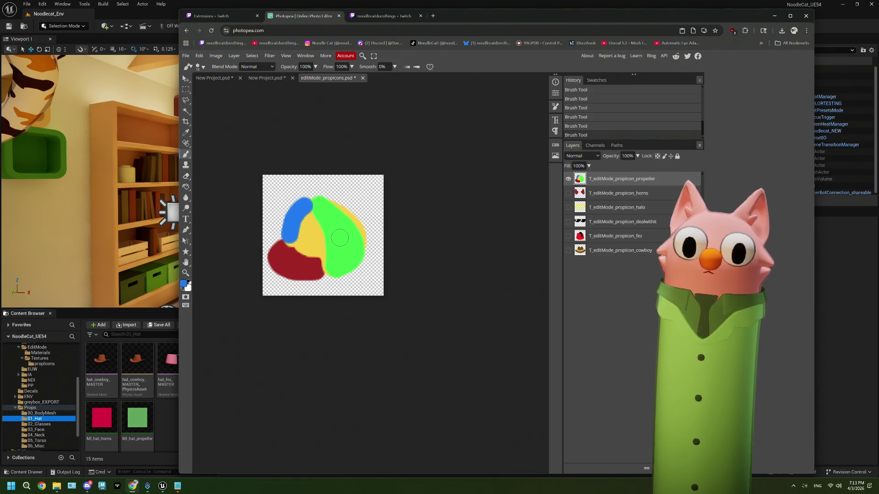
key(ctrl+z)
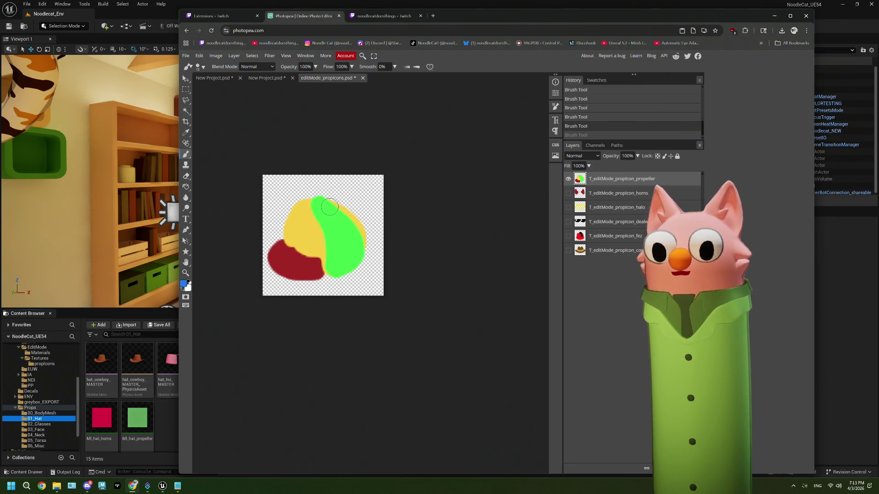
key(ctrl+z)
key(ctrl+z)
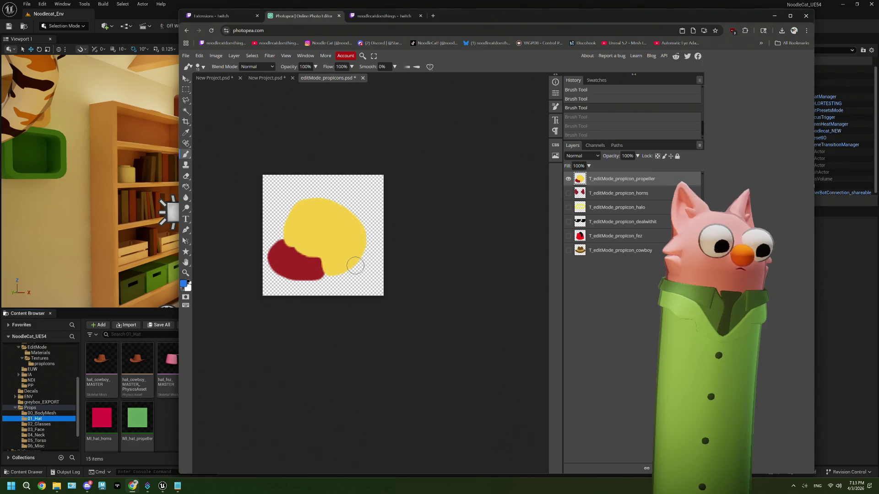
key(ctrl+z)
key(ctrl+z)
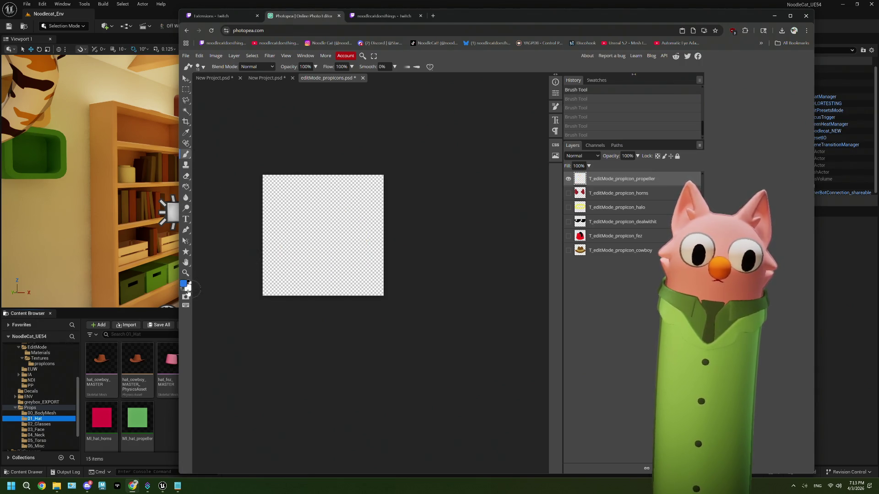
Set the brush size to 11 px and paint a blue blob at the icon's lower left
click(558, 107)
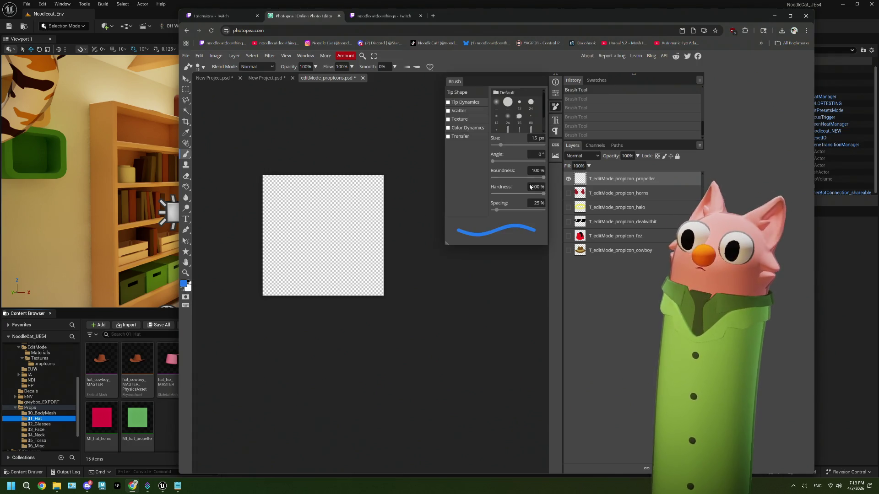
click(496, 145)
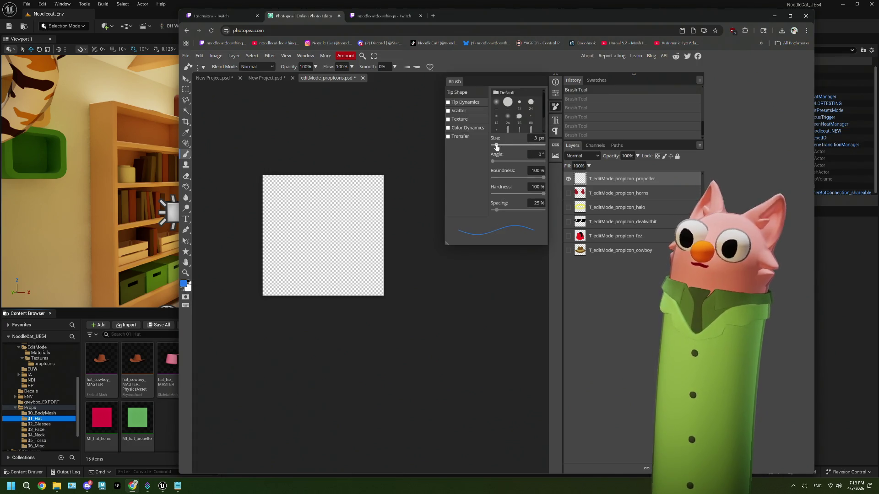
drag(498, 148, 500, 147)
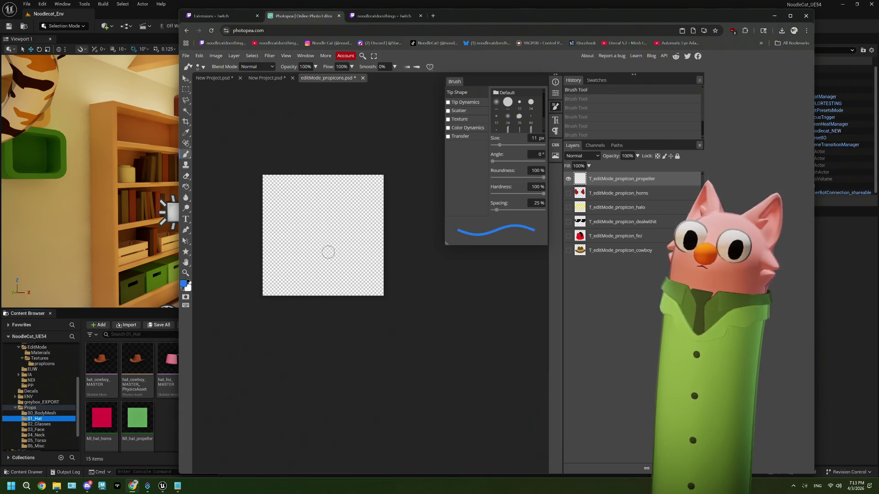
mouse_move(295, 244)
mouse_down()
mouse_move(276, 265)
mouse_move(330, 265)
mouse_move(298, 243)
mouse_move(288, 259)
mouse_move(316, 265)
mouse_move(299, 251)
mouse_up()
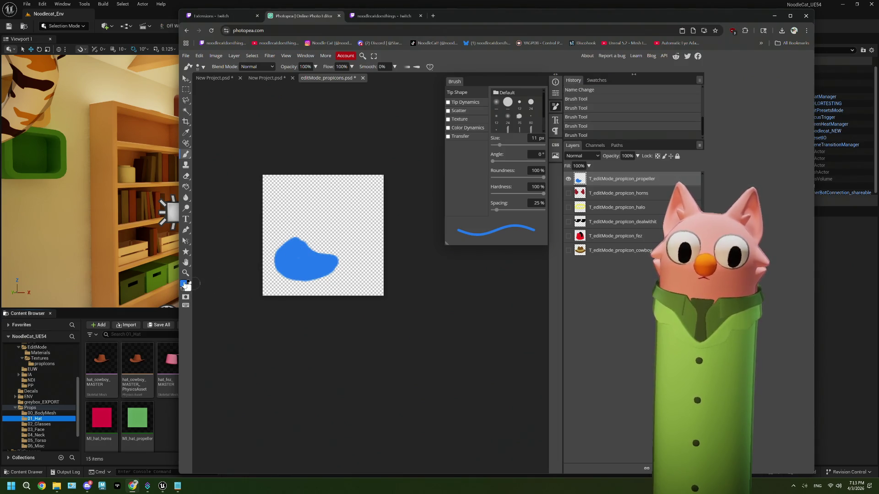
Paint an overlapping yellow blob, then magic-wand select the transparent area around the shape
click(184, 284)
click(343, 221)
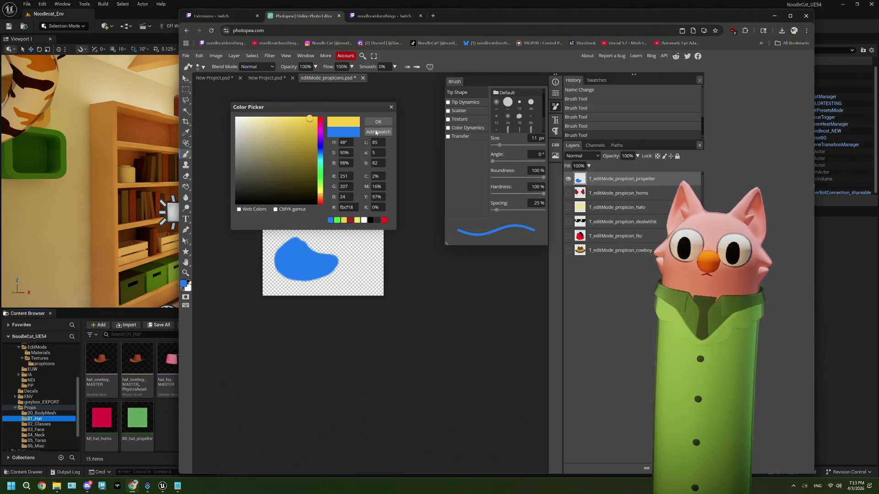
click(378, 122)
mouse_move(303, 235)
mouse_down()
mouse_move(316, 206)
mouse_move(350, 217)
mouse_move(360, 241)
mouse_move(355, 255)
mouse_move(331, 255)
mouse_move(307, 242)
mouse_move(348, 243)
mouse_move(318, 224)
mouse_move(307, 242)
mouse_up()
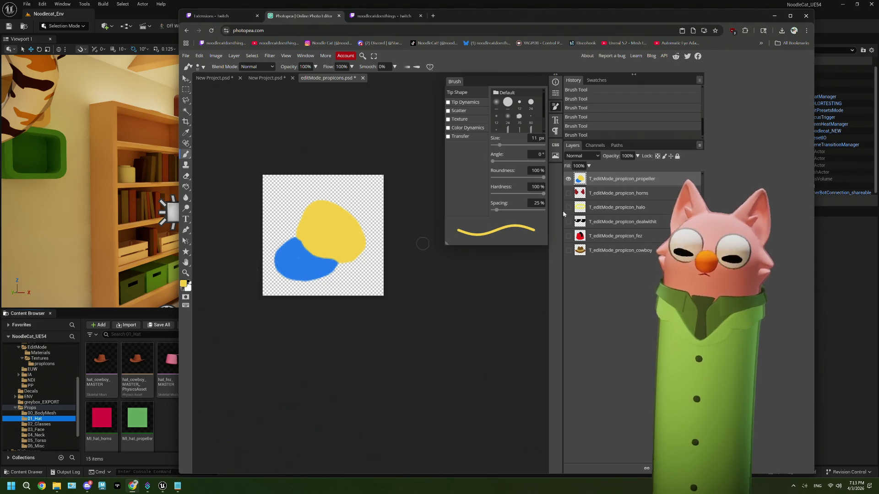
key(w)
click(348, 288)
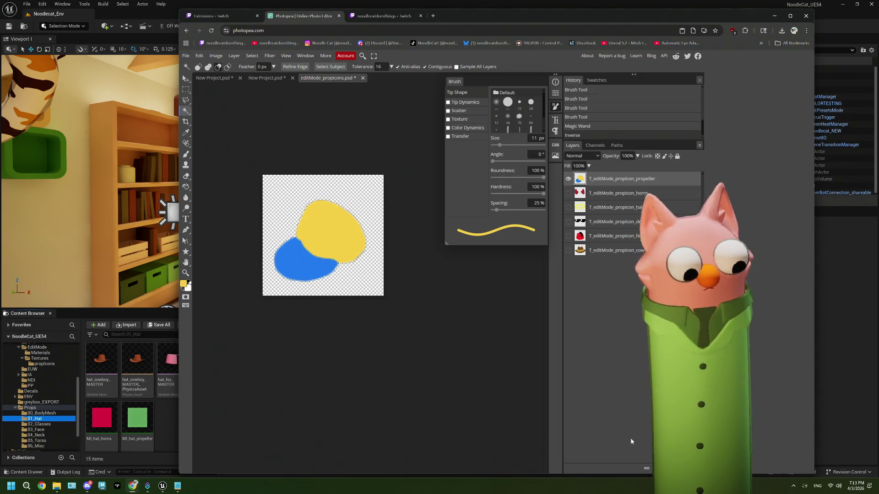
Invert the selection to the painted shape, undoing a trial layer mask
key(ctrl+shift+i)
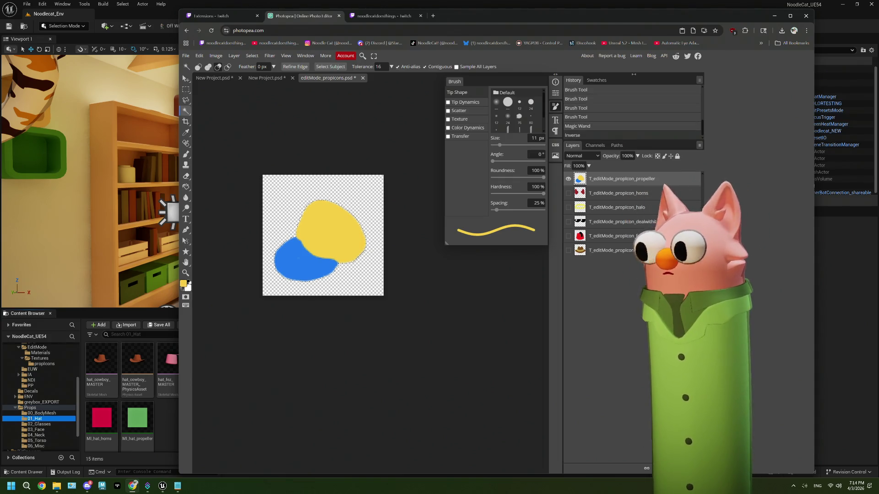
click(669, 468)
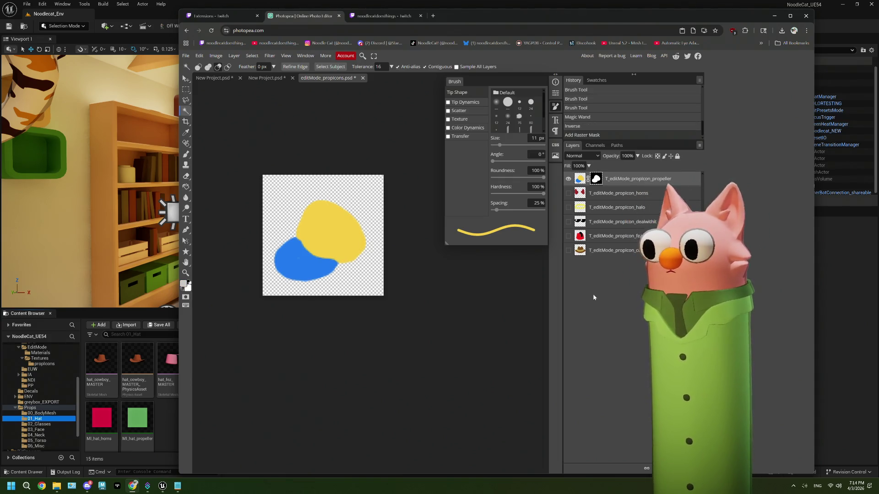
click(184, 285)
click(387, 121)
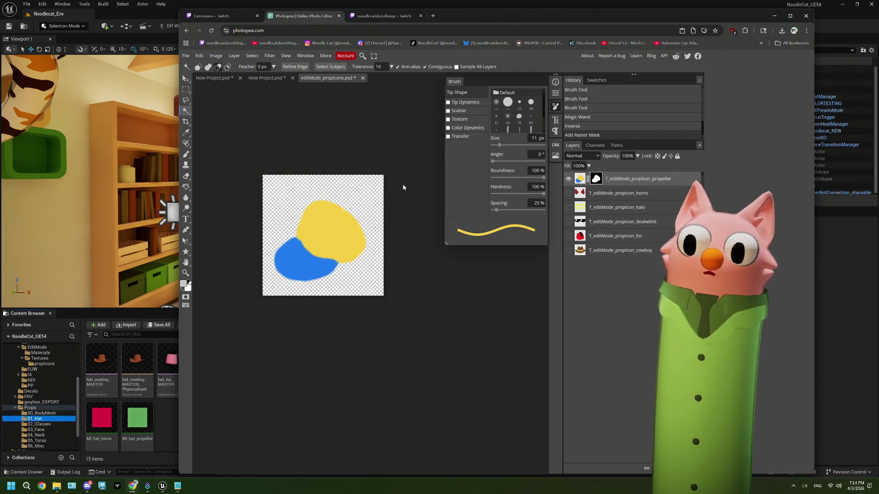
key(ctrl+z)
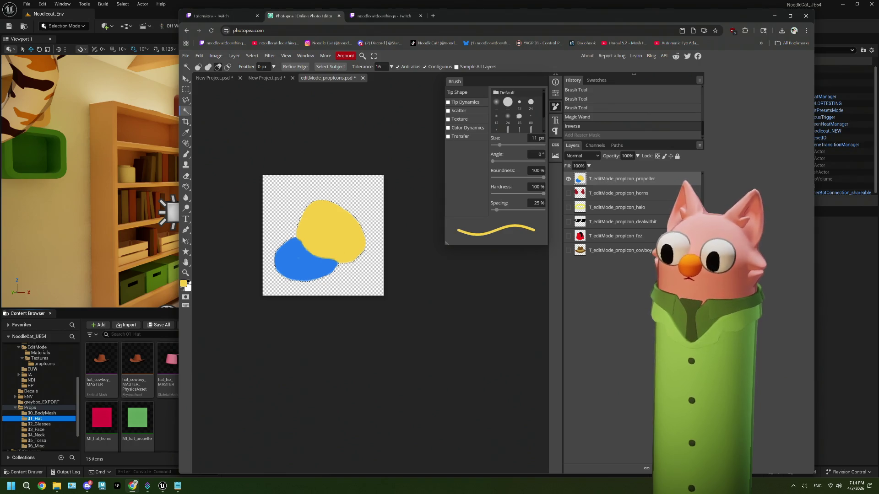
Create a new layer clipped to the propeller layer, set green paint, and deselect
key(ctrl+shift+n)
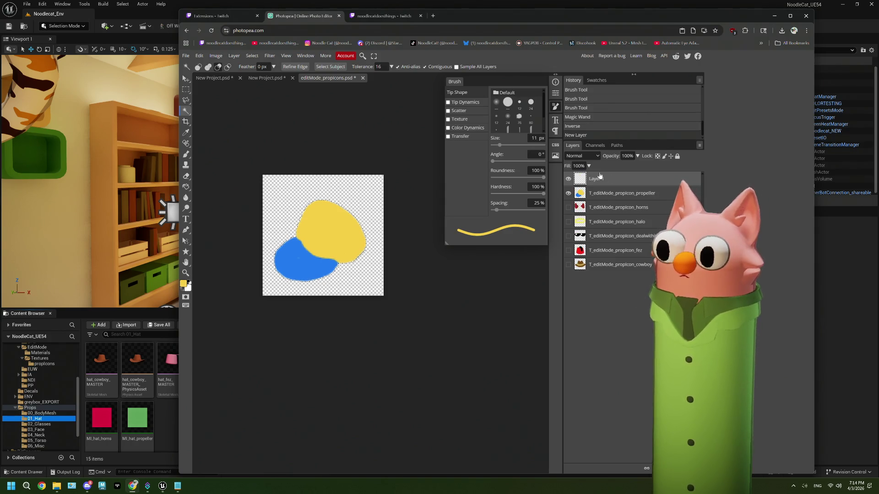
right_click(600, 176)
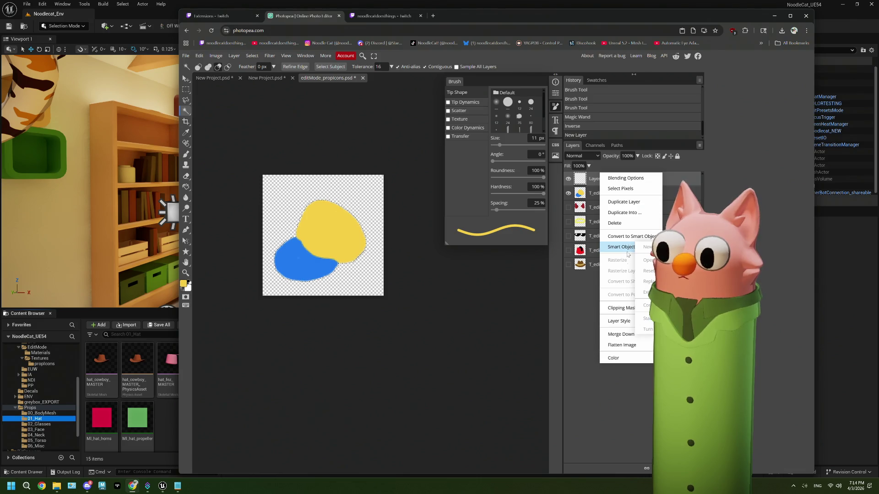
click(621, 308)
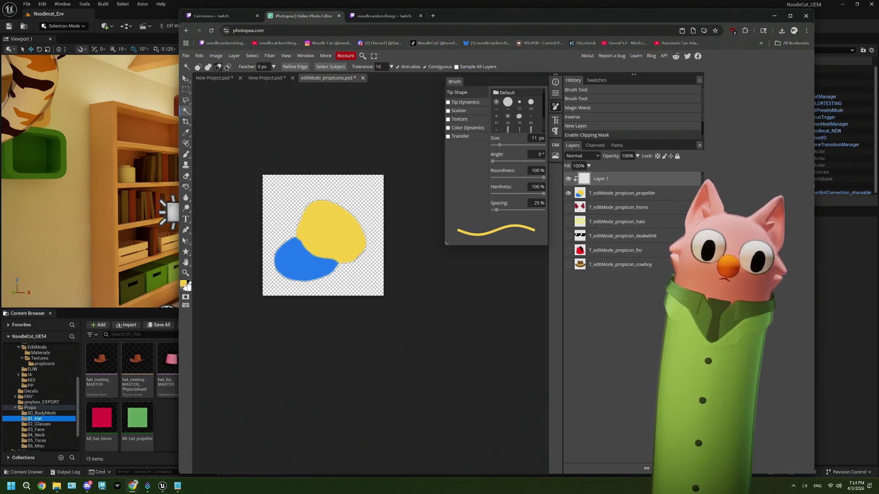
click(183, 284)
click(321, 176)
click(378, 122)
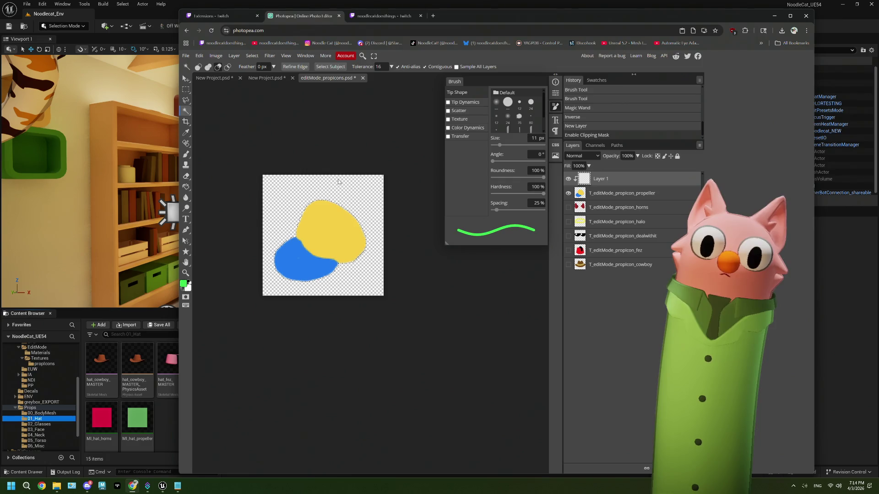
key(ctrl+d)
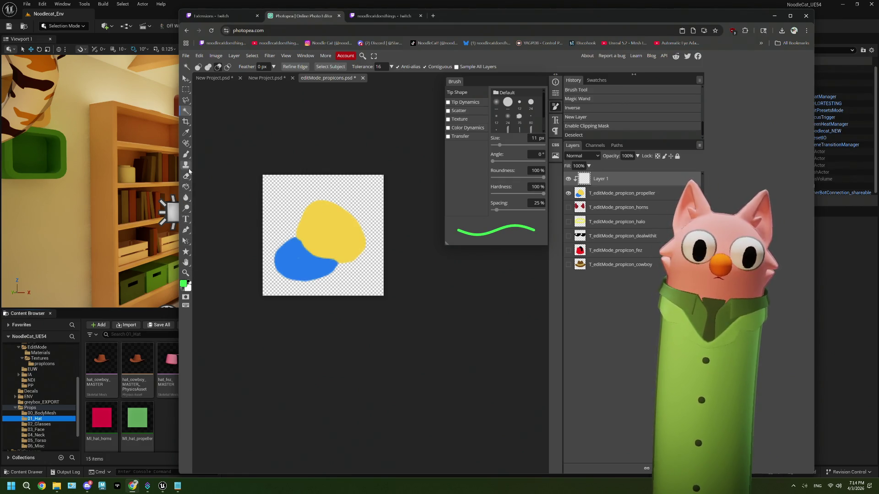
click(186, 154)
Paint green on the yellow blob's right and extend yellow along the yellow-green border
mouse_move(324, 205)
mouse_down()
mouse_move(350, 231)
mouse_move(356, 261)
mouse_move(327, 201)
mouse_move(363, 240)
mouse_move(341, 239)
mouse_move(319, 206)
mouse_move(347, 207)
mouse_up()
mouse_move(320, 198)
mouse_down()
mouse_move(355, 221)
mouse_move(366, 250)
mouse_up()
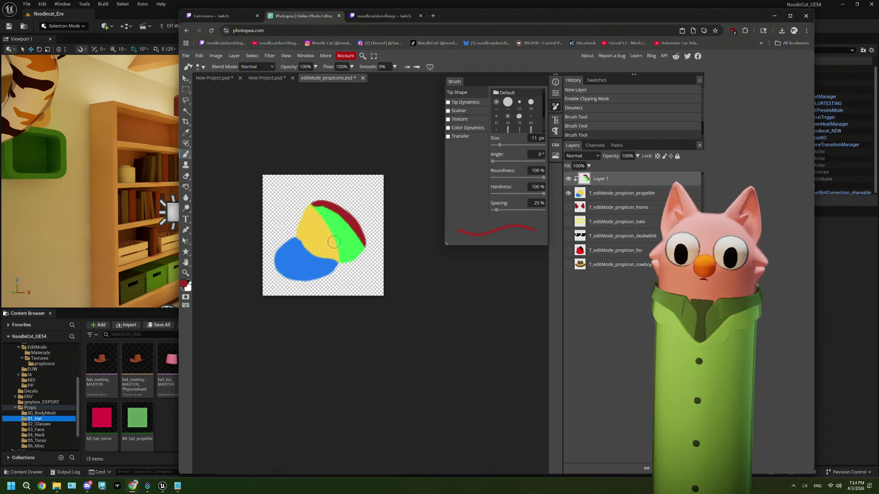
key(ctrl+z)
key(ctrl+z)
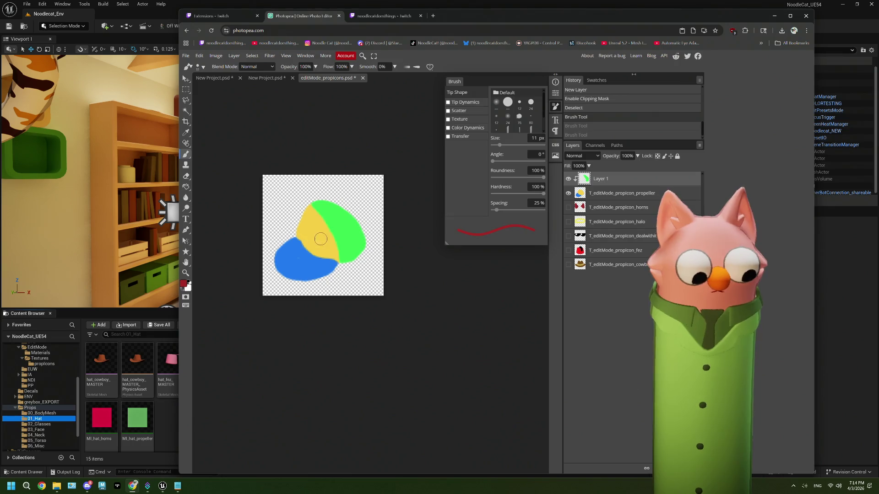
alt+click(320, 237)
key(b)
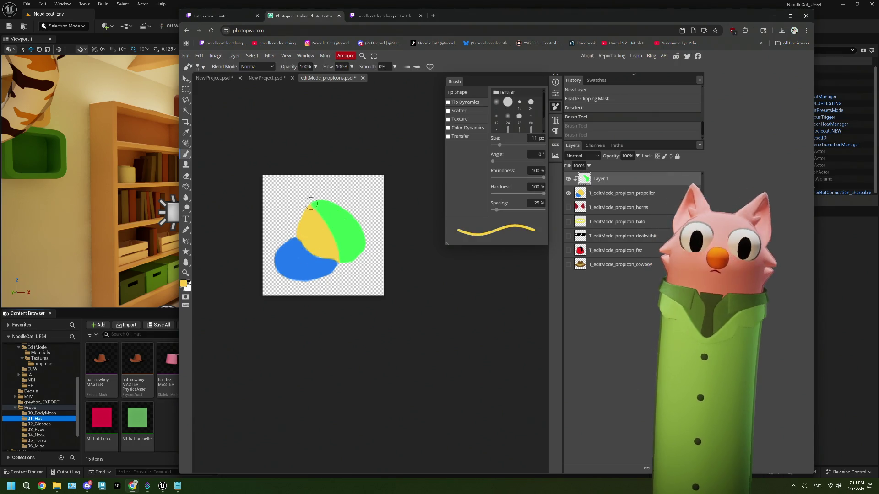
mouse_move(320, 217)
mouse_down()
mouse_move(337, 261)
mouse_move(314, 200)
mouse_up()
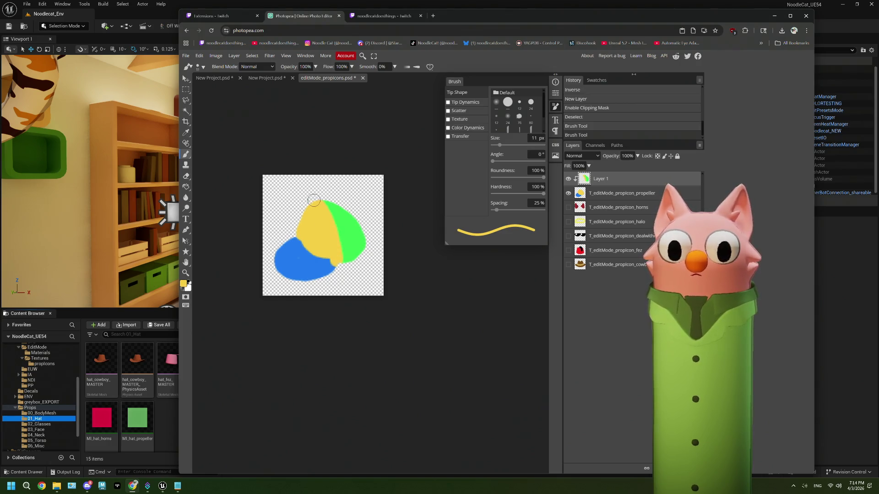
Sample the brim's blue and fill the gap at the brim's edge
key(i)
click(311, 268)
key(b)
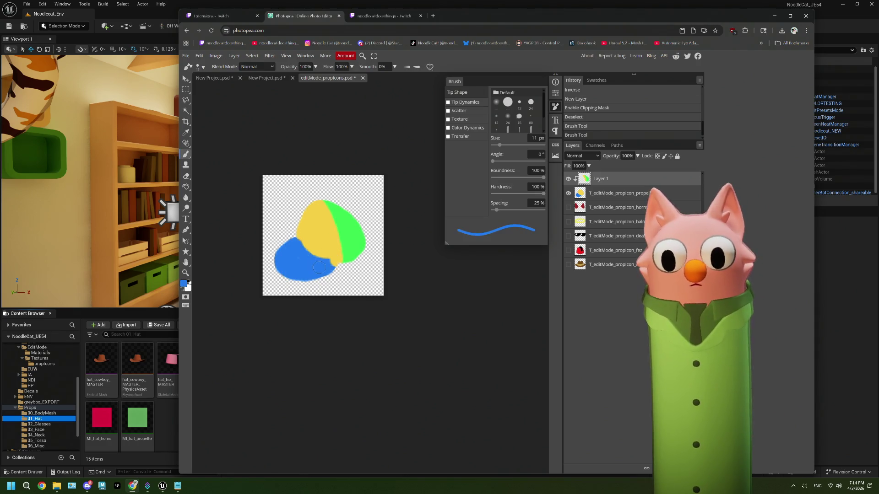
mouse_move(334, 268)
mouse_down()
mouse_move(317, 267)
mouse_move(338, 267)
mouse_up()
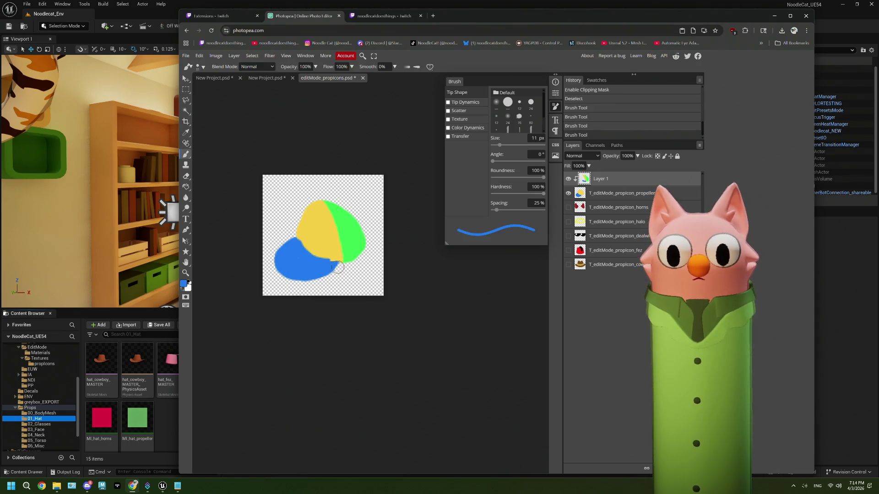
Paint a red knob at the hat's top and red down its upper-left edge
click(184, 283)
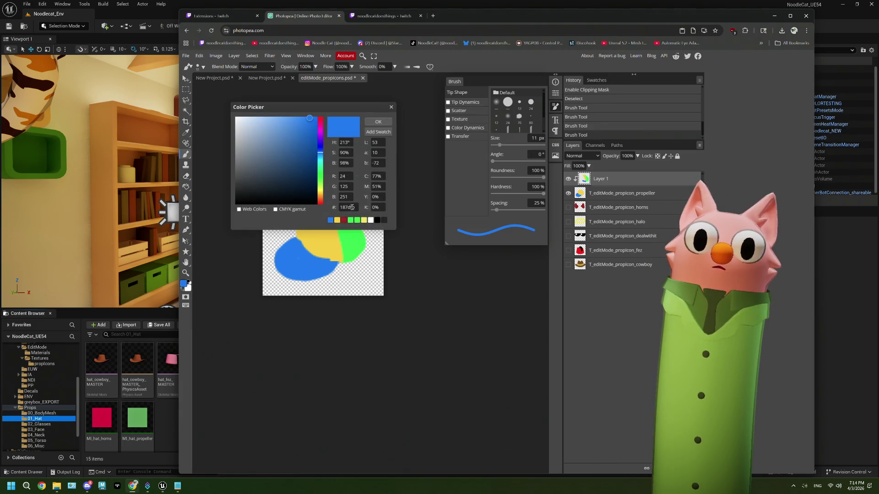
click(345, 221)
click(378, 121)
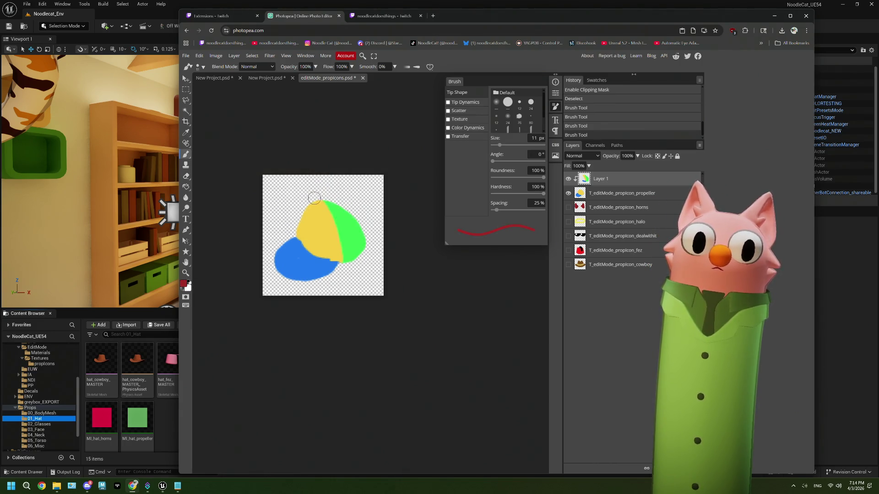
drag(311, 200, 314, 198)
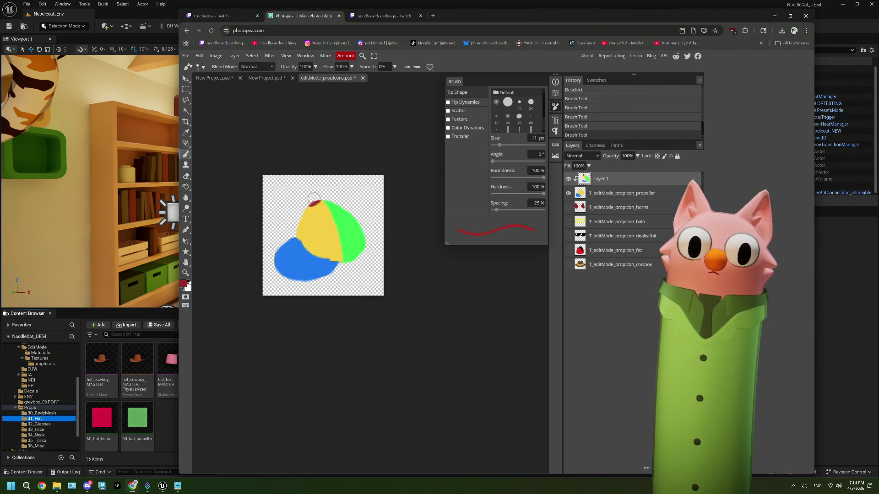
drag(291, 229, 301, 216)
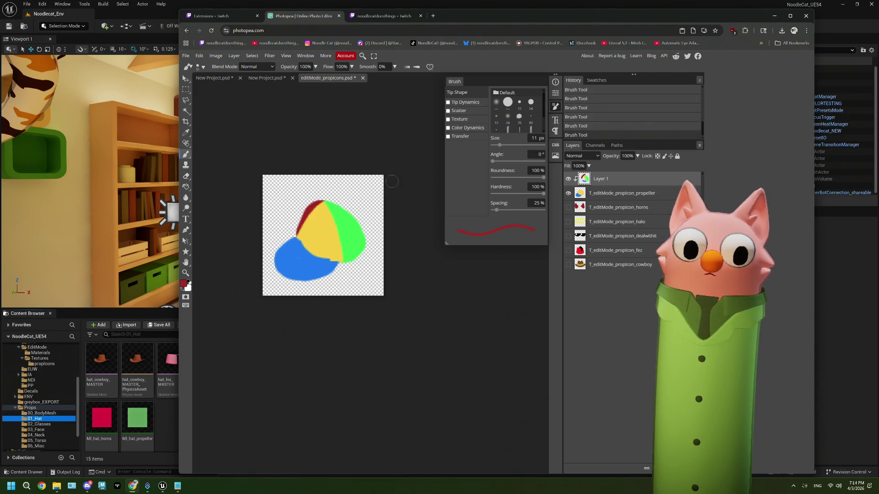
Paint a near-white propeller across the hat top over the red knob
click(184, 284)
drag(249, 133, 237, 121)
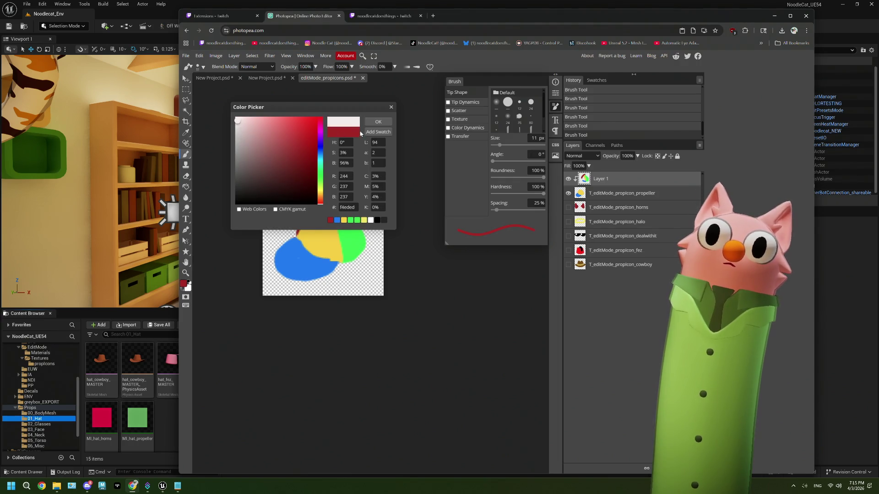
click(378, 122)
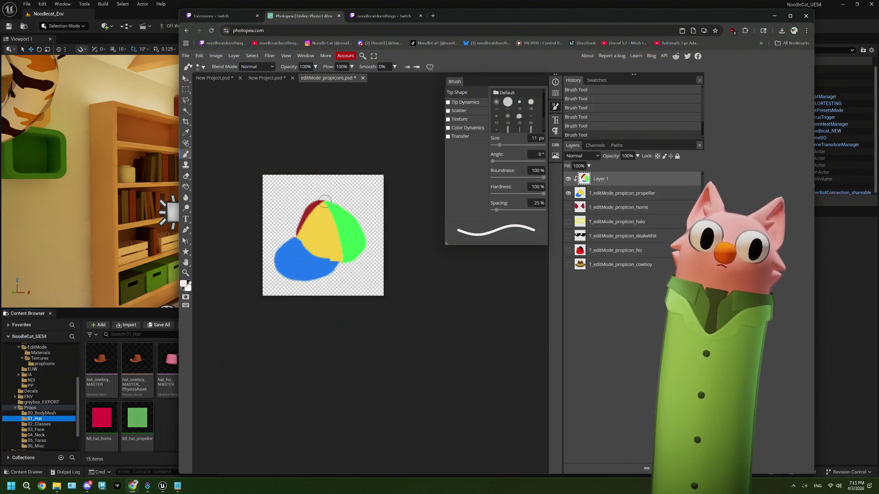
key(ctrl+z)
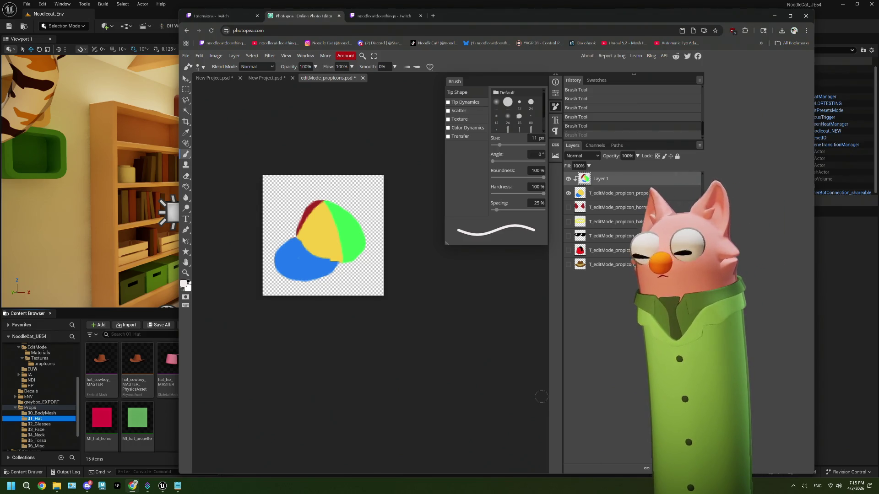
click(631, 193)
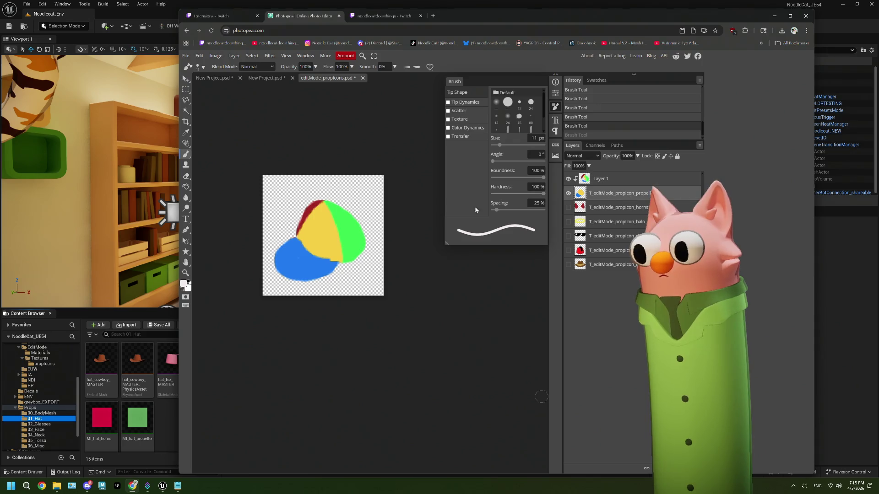
click(323, 188)
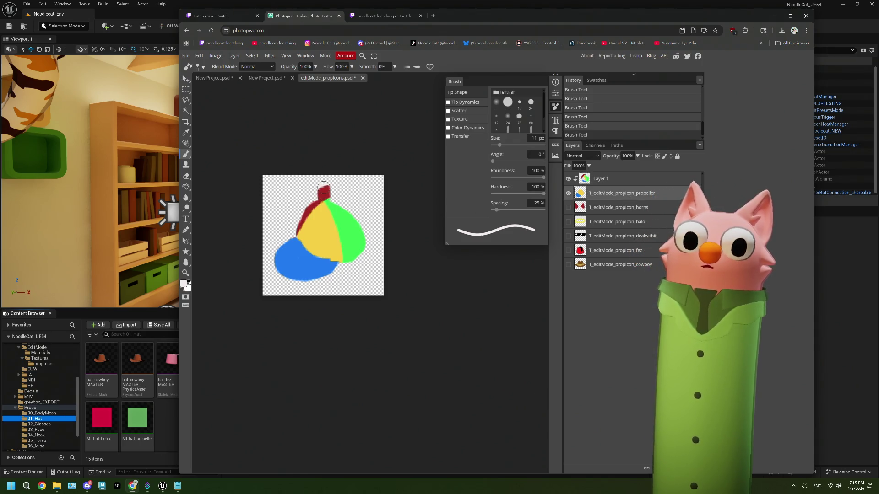
mouse_move(303, 189)
mouse_down()
mouse_move(356, 188)
mouse_move(337, 189)
mouse_up()
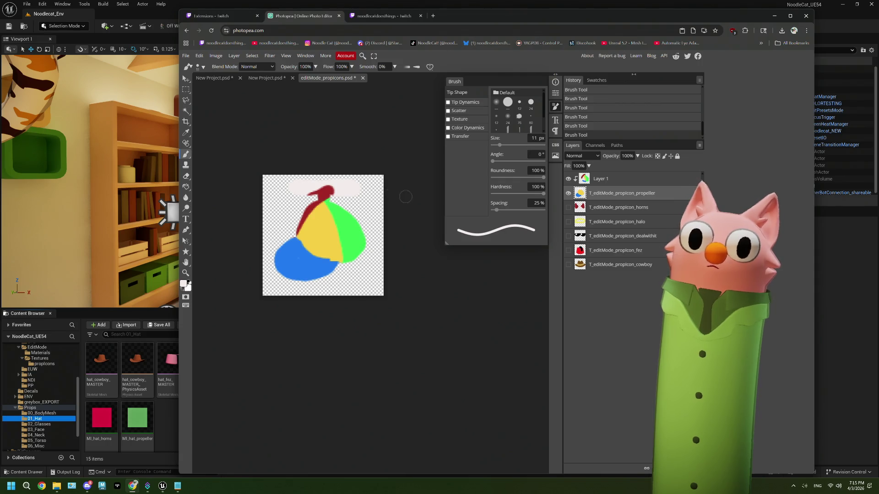
key(ctrl+z)
drag(306, 188, 315, 189)
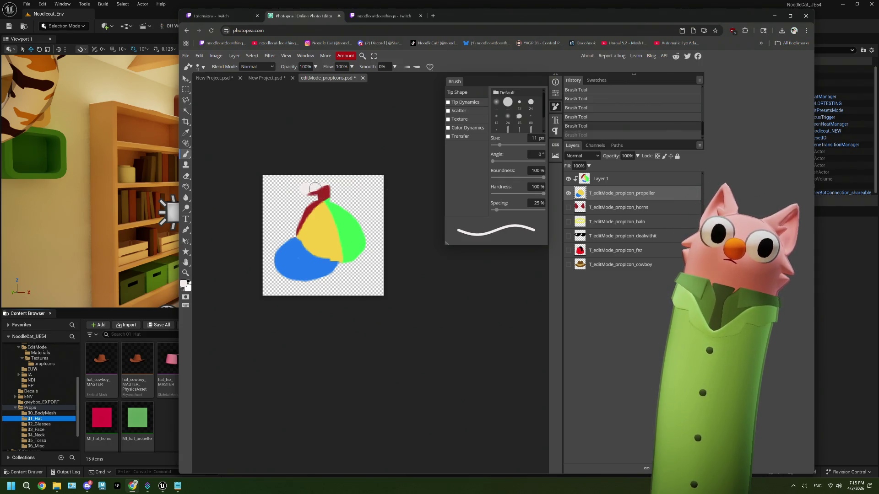
key(ctrl+shift+z)
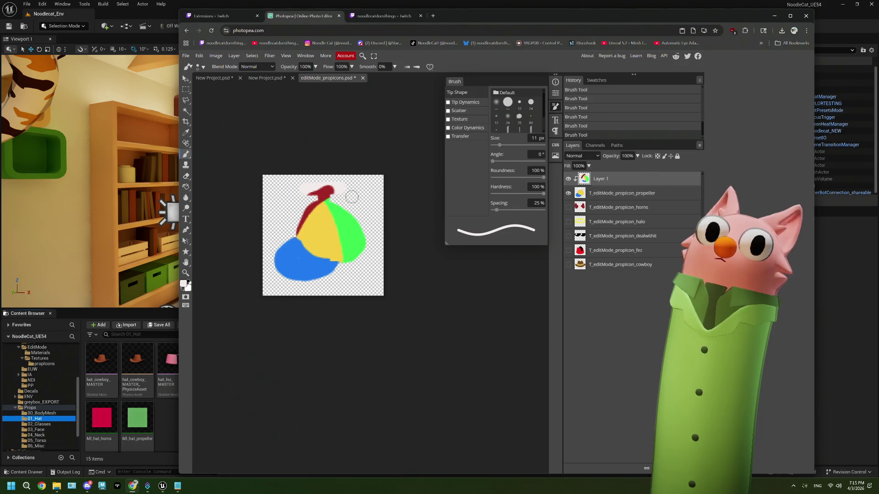
mouse_move(308, 188)
mouse_down()
mouse_move(338, 185)
mouse_move(329, 186)
mouse_up()
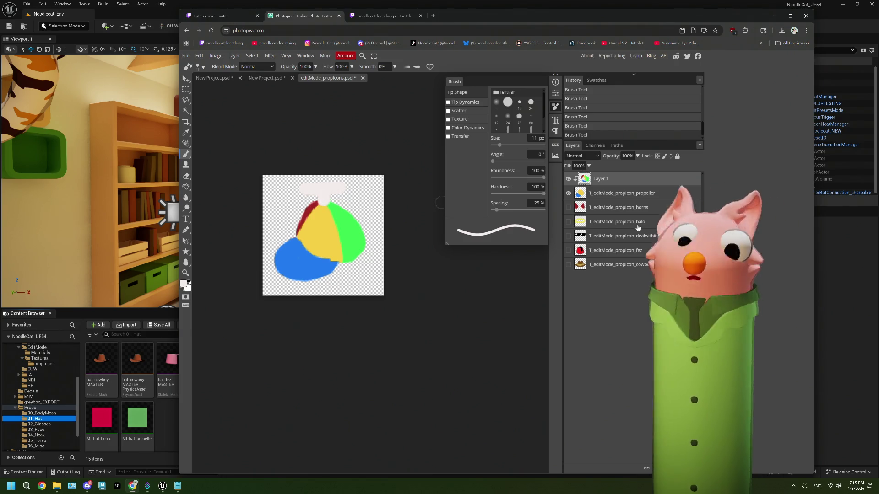
Merge Layer 1 into the propeller icon layer and hide that layer
right_click(611, 182)
click(633, 344)
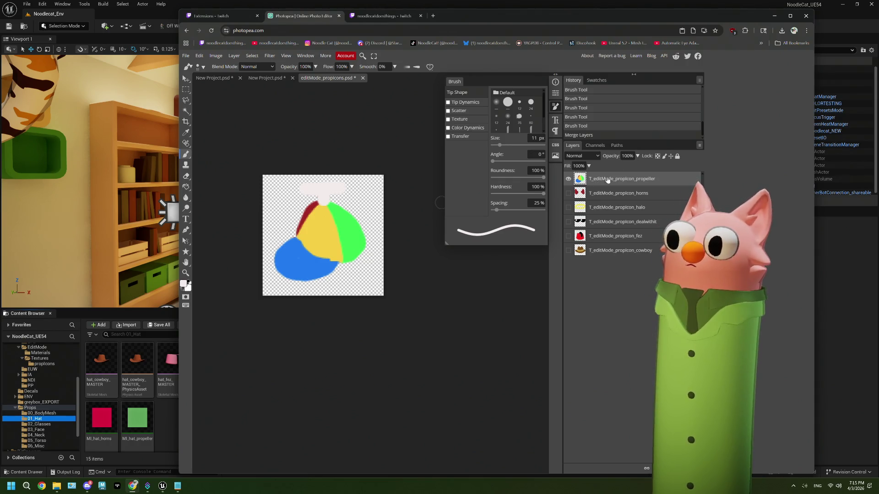
click(568, 179)
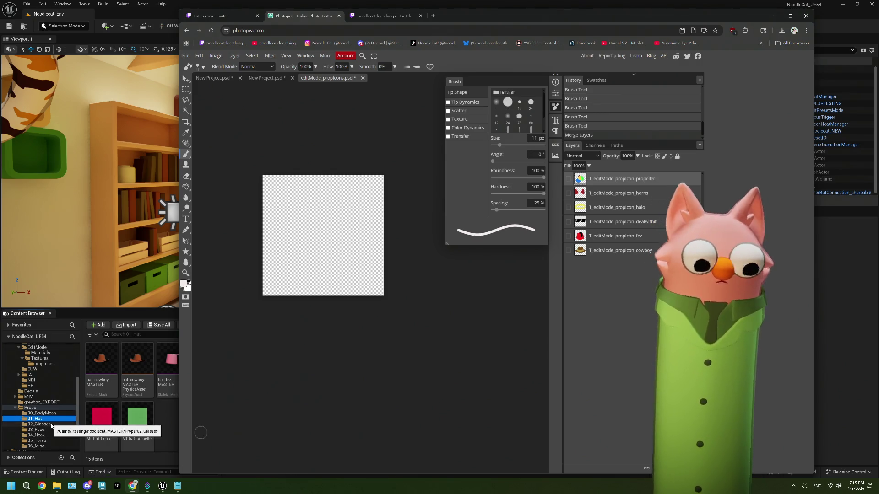
key(alt+Tab)
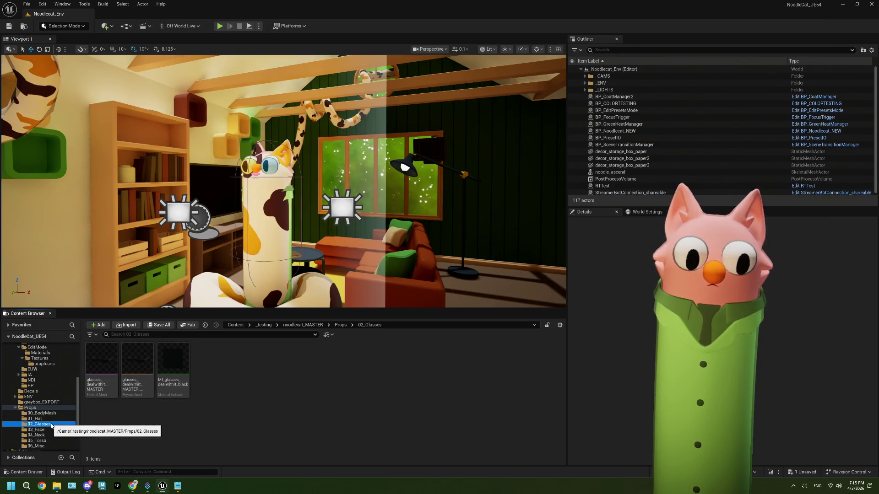
In the 04_Neck folder, rename neck_cup_MASTER to misc_cup_MASTER
click(46, 435)
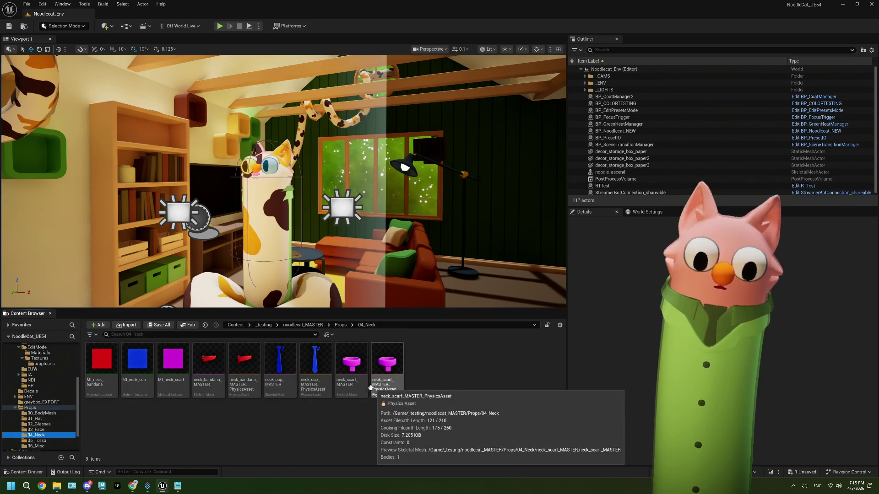
click(280, 366)
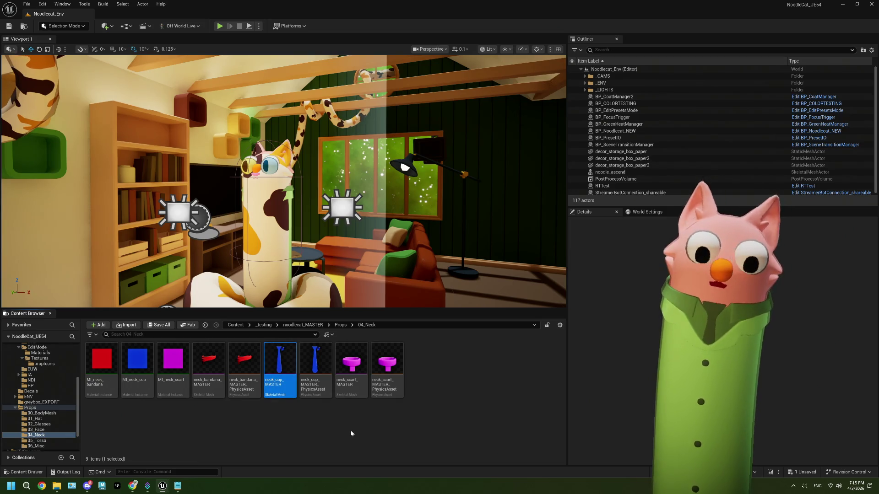
click(287, 386)
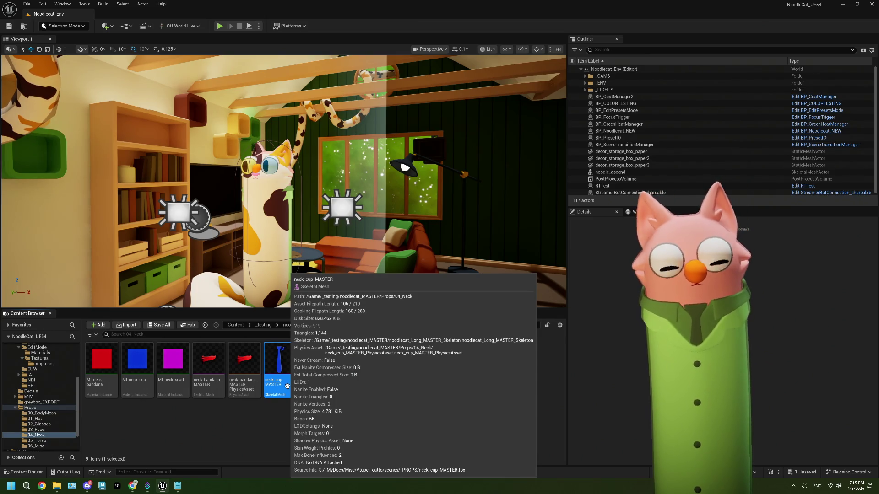
click(287, 385)
key(End)
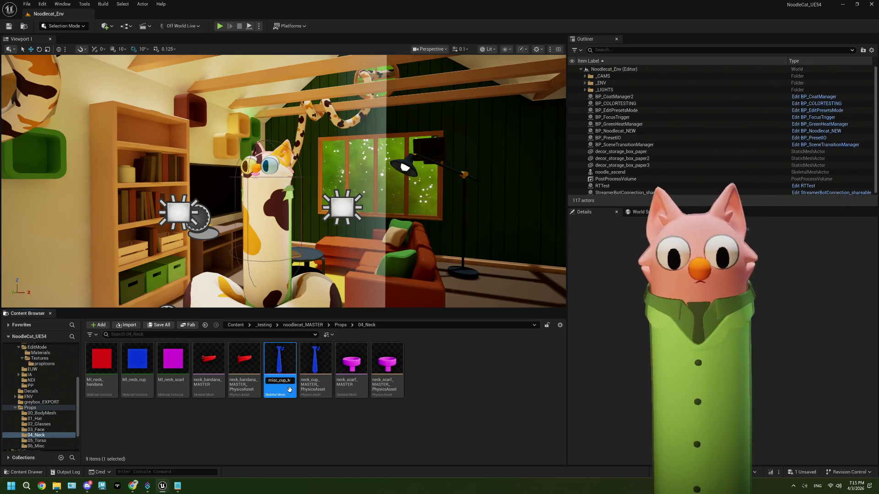
key(Return)
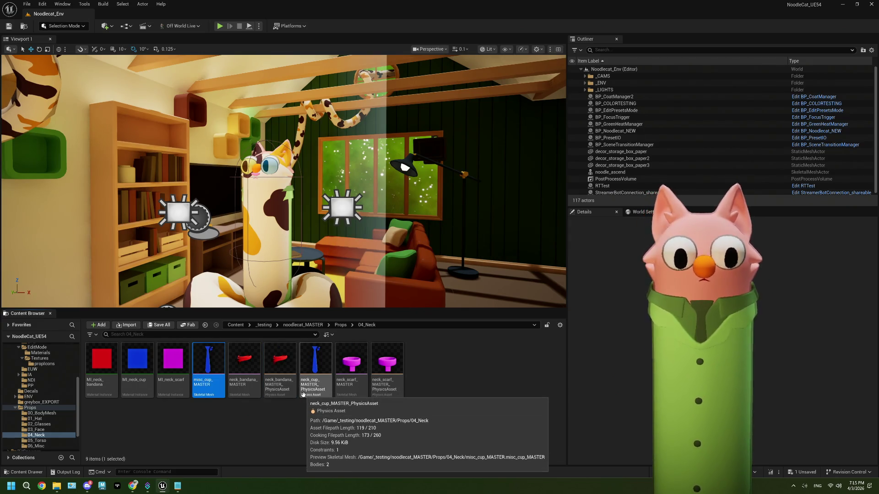
Rename the cup physics asset to misc_cup_MASTER_PhysicsAsset
click(303, 393)
click(308, 390)
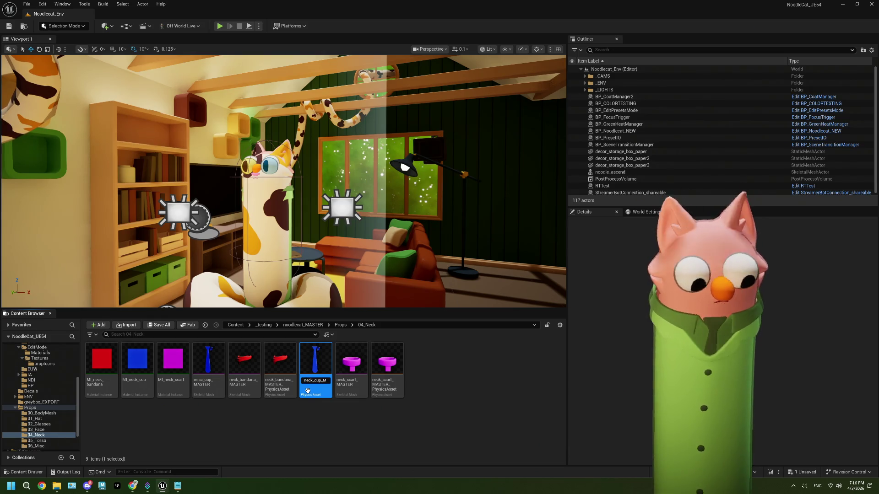
key(BackSpace)
key(BackSpace)
key(Delete)
key(Delete)
text(misc)
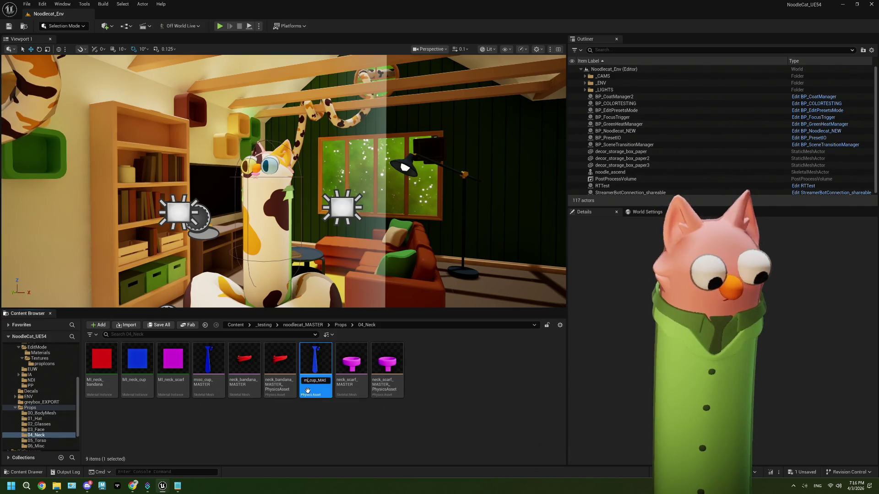
key(Return)
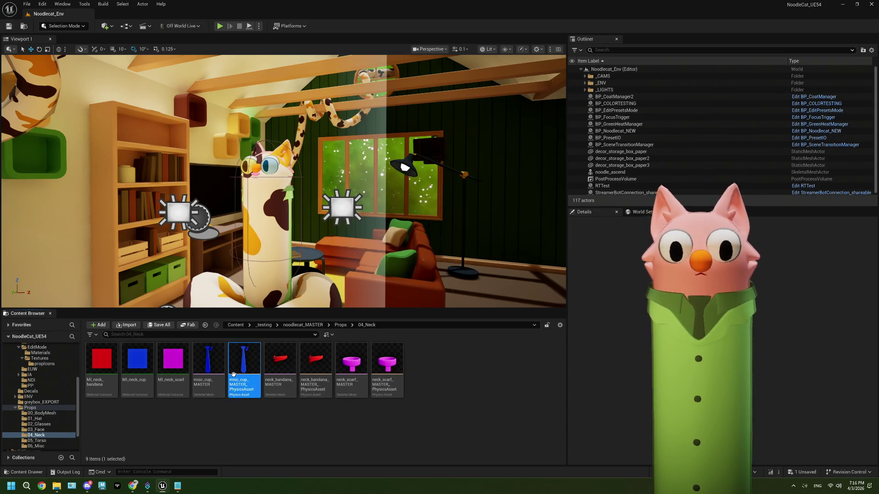
Move the three cup assets into the 06_Misc folder
ctrl+click(209, 364)
ctrl+click(137, 364)
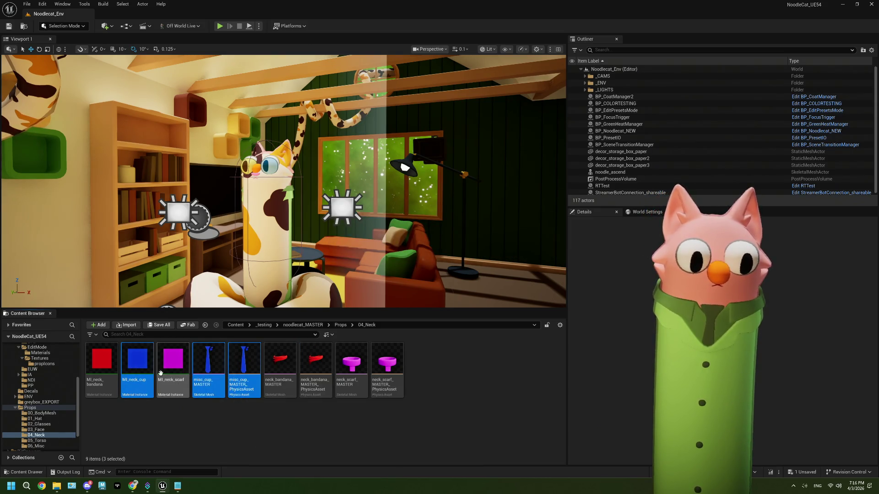
mouse_move(209, 366)
mouse_down()
mouse_move(1, 449)
mouse_move(36, 446)
mouse_up()
click(57, 427)
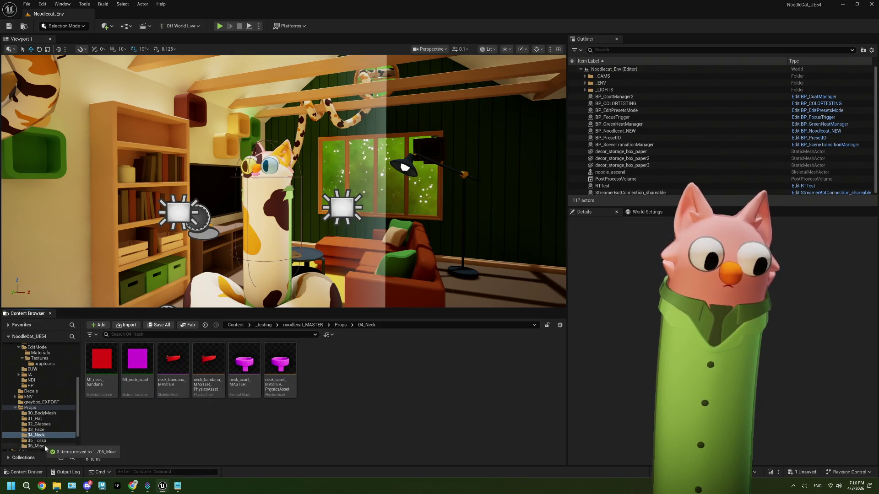
click(44, 445)
Rename the MI_neck_cup material to MI_misc_cup
click(108, 386)
click(109, 386)
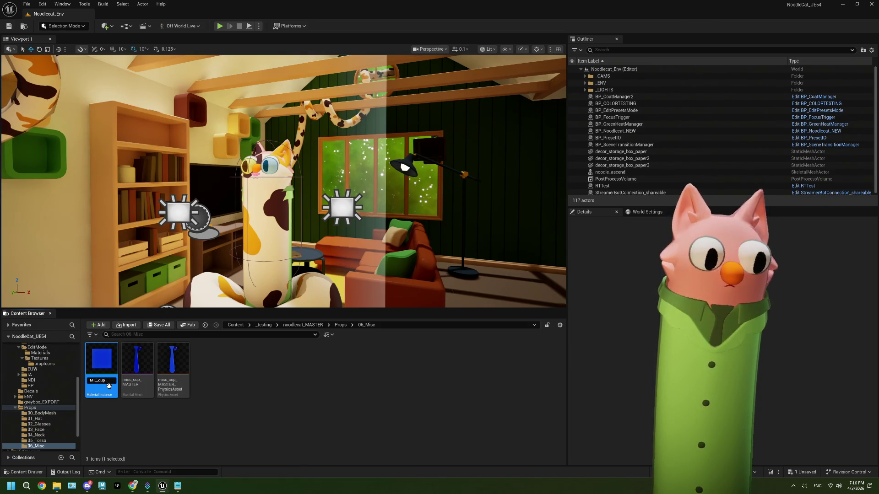
text(p)
key(Return)
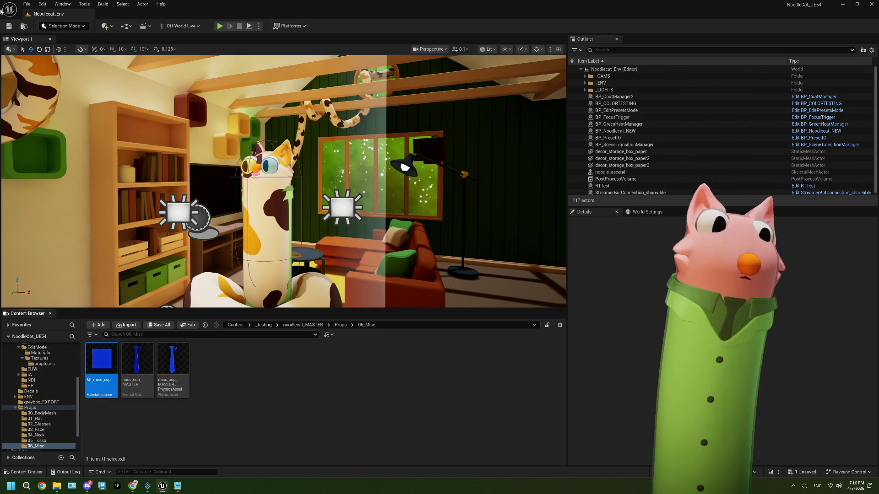
Return to the 04_Neck bandana and scarf assets and bring Photopea forward
click(182, 409)
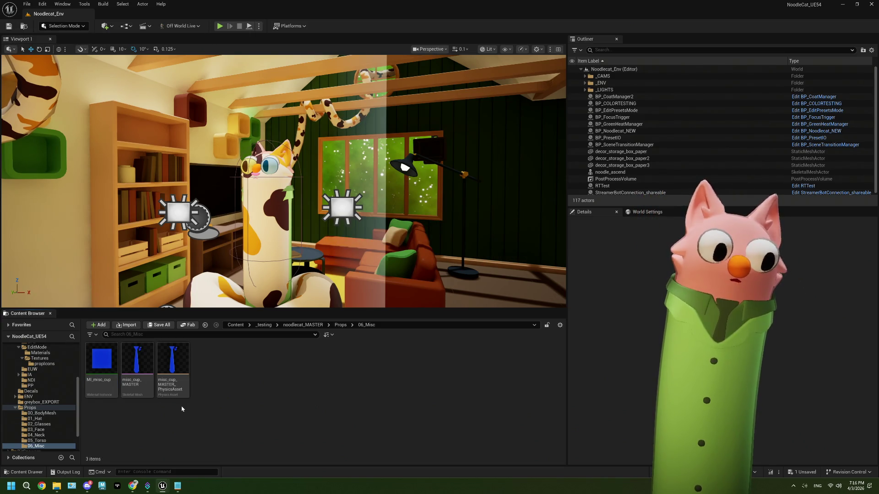
mouse_move(143, 398)
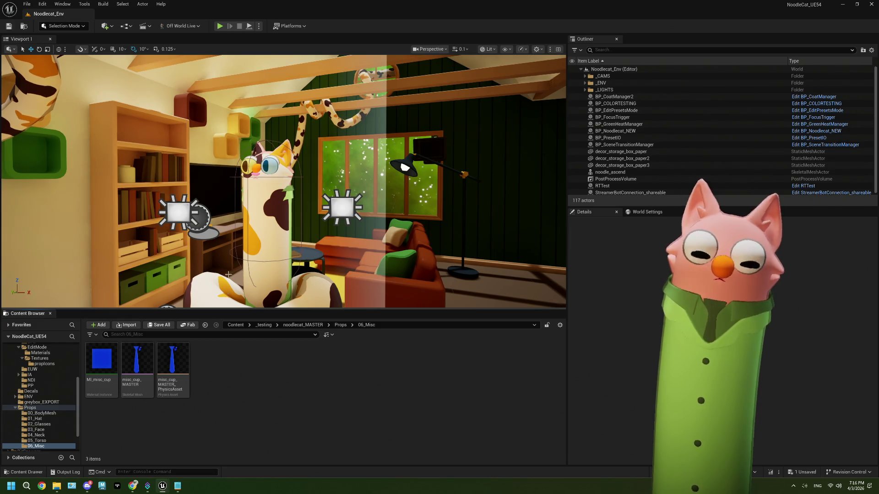
click(41, 435)
mouse_move(180, 487)
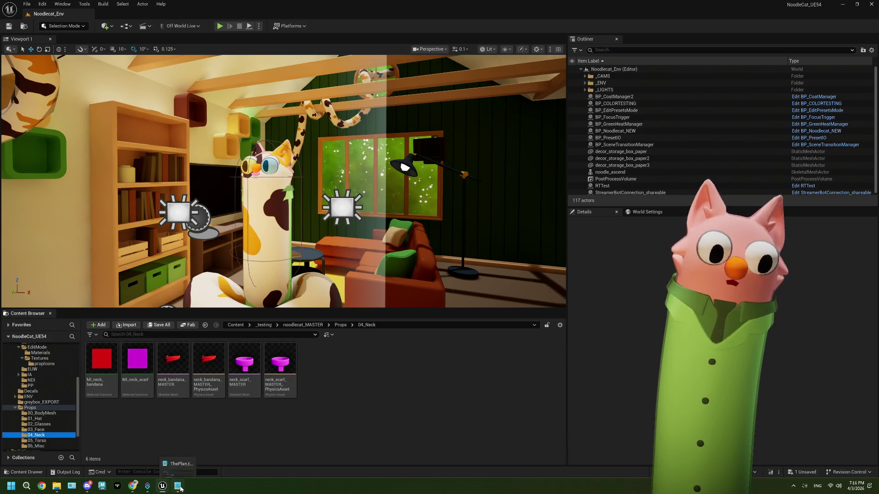
click(132, 488)
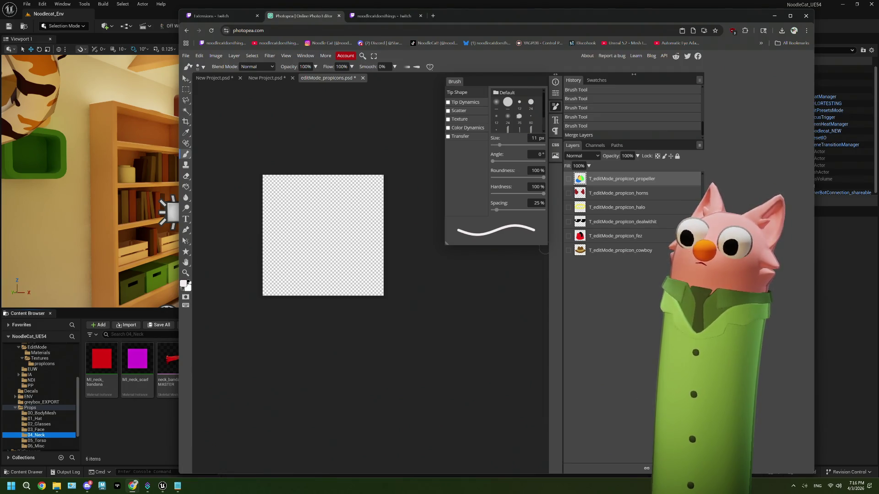
Add a new layer named T_editMode_propIcon_bandana
key(ctrl+shift+n)
double_click(601, 179)
key(ctrl+v)
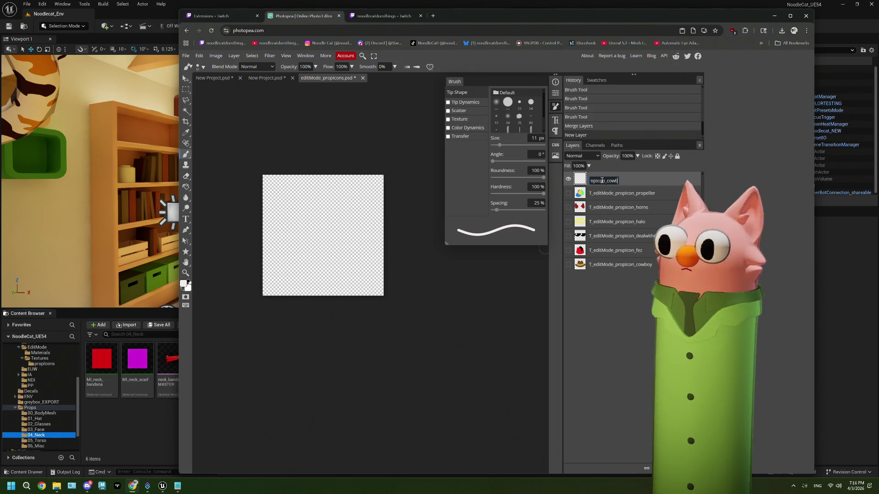
key(BackSpace)
text(ba)
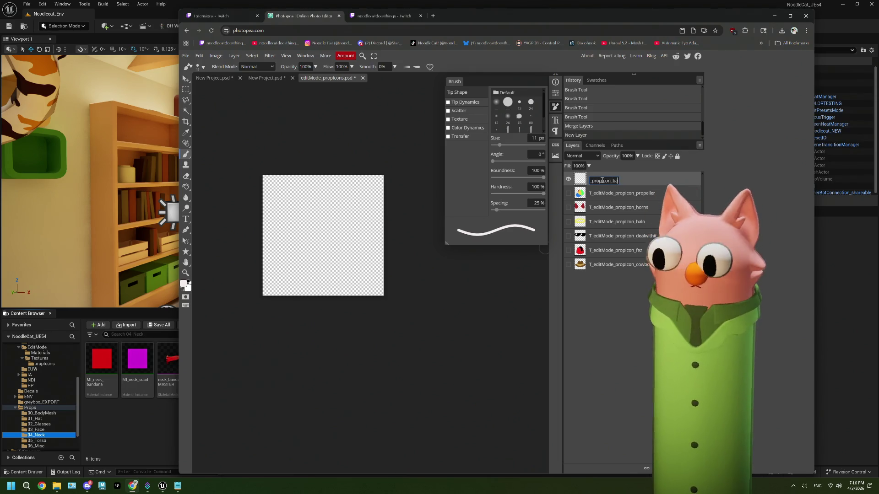
text(ndana)
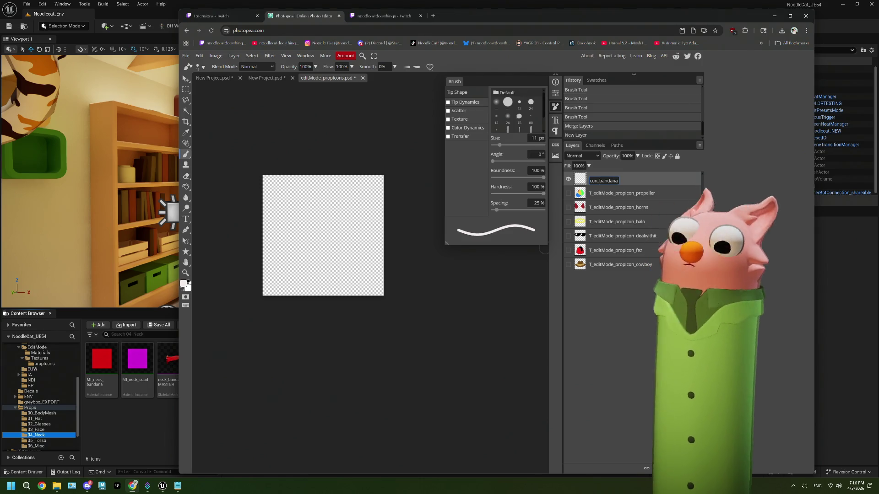
Add a second layer named T_editMode_propIcon_scarf, then select the bandana layer
key(ctrl+shift+n)
double_click(597, 179)
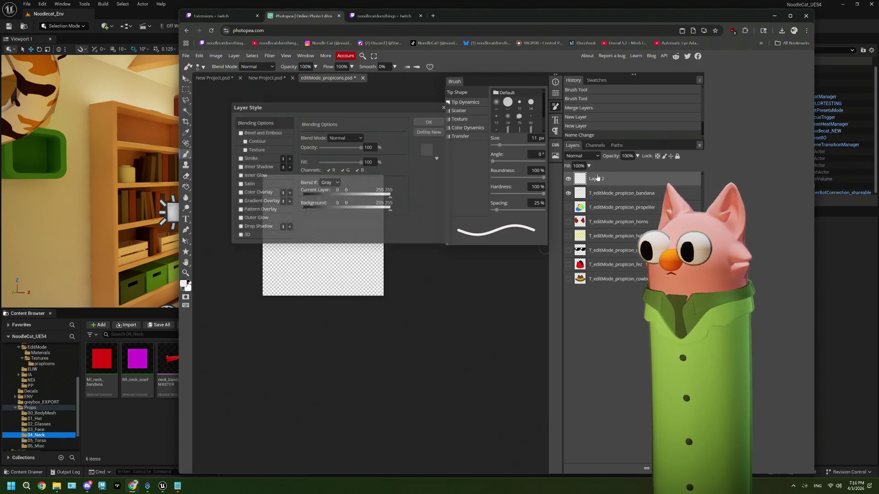
click(445, 108)
double_click(603, 180)
key(ctrl+v)
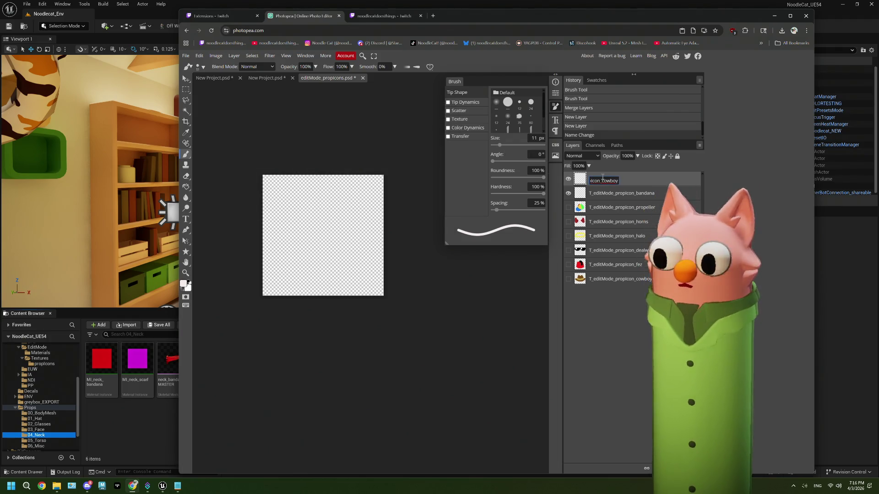
key(BackSpace)
text(sc)
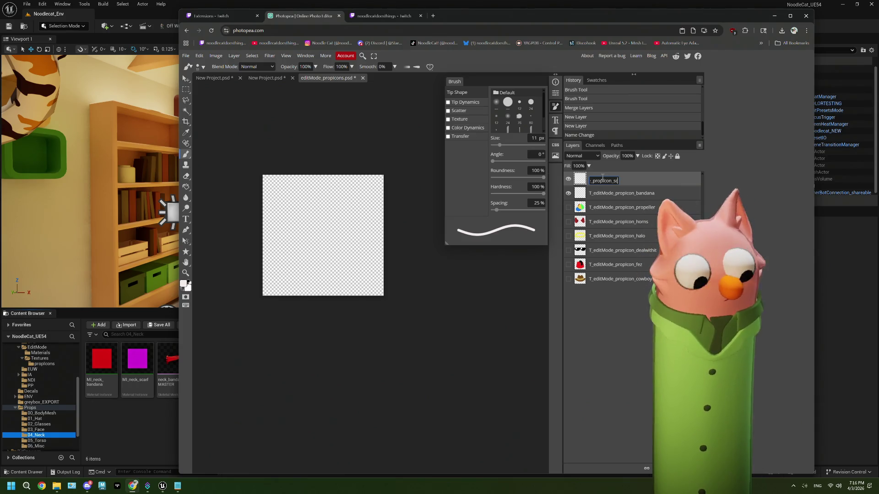
text(arf)
key(Return)
click(622, 194)
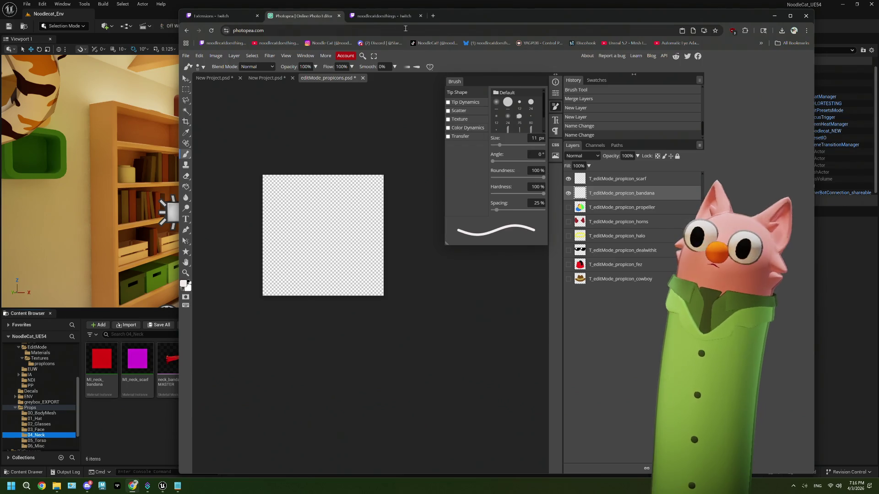
click(183, 284)
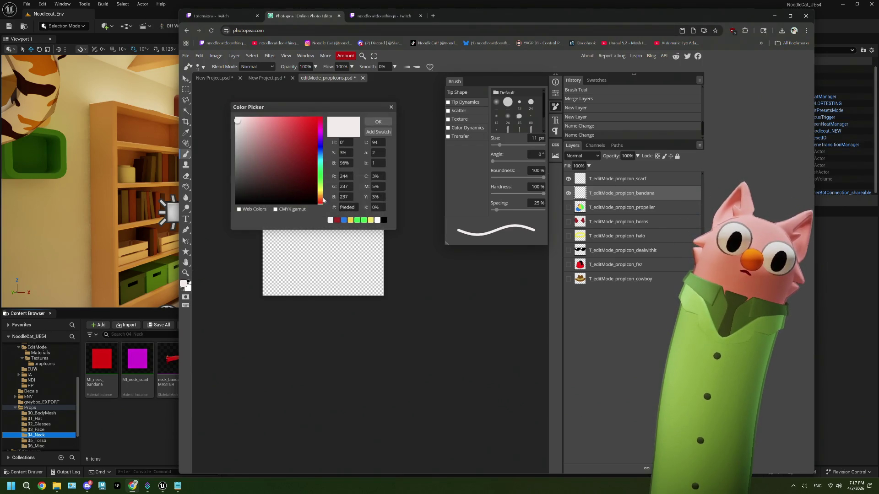
Paint a red bandana outline: a top loop with a point hanging down
click(336, 220)
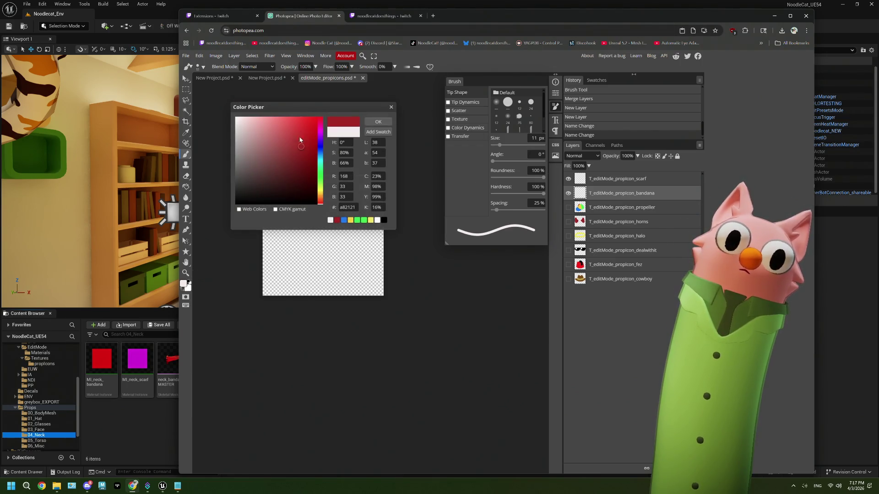
click(379, 122)
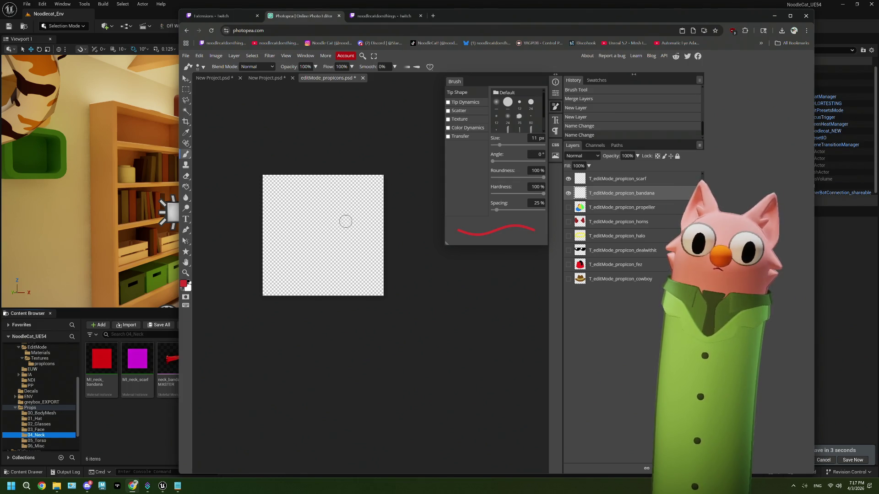
mouse_move(358, 210)
mouse_down()
mouse_move(273, 210)
mouse_move(293, 228)
mouse_move(370, 224)
mouse_move(370, 211)
mouse_up()
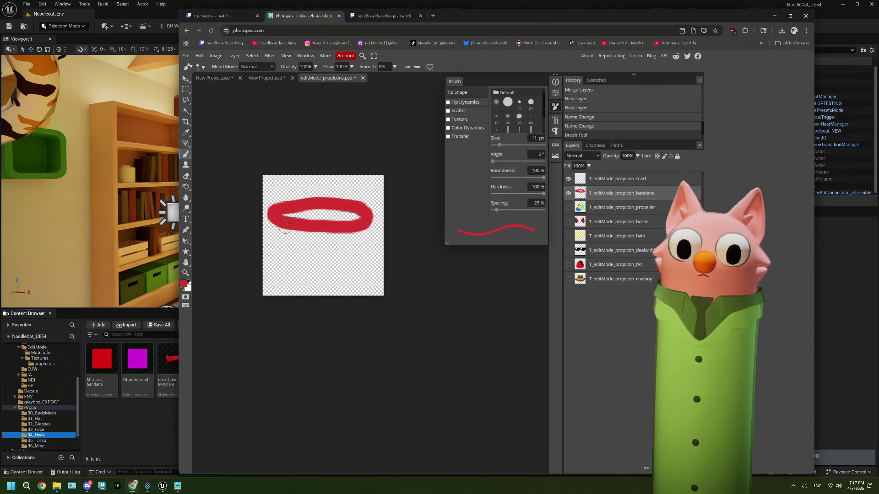
mouse_move(277, 224)
mouse_down()
mouse_move(281, 282)
mouse_move(362, 228)
mouse_move(289, 254)
mouse_move(292, 235)
mouse_move(317, 233)
mouse_up()
click(306, 233)
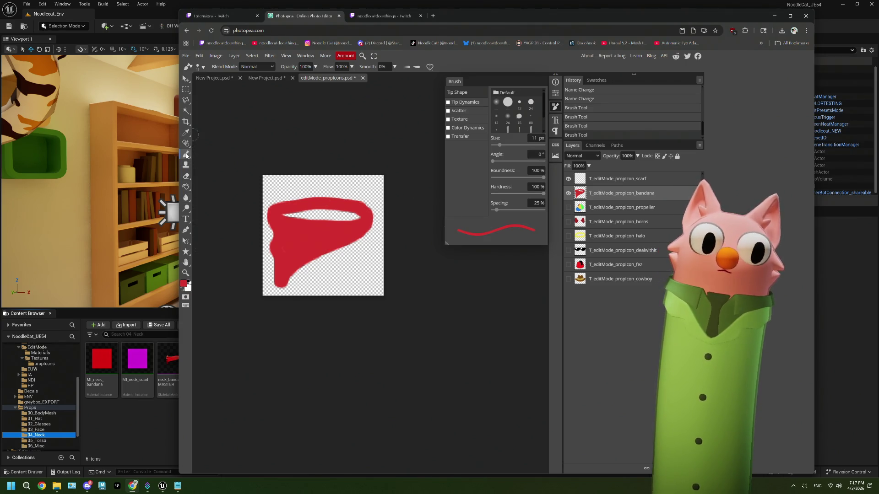
click(187, 187)
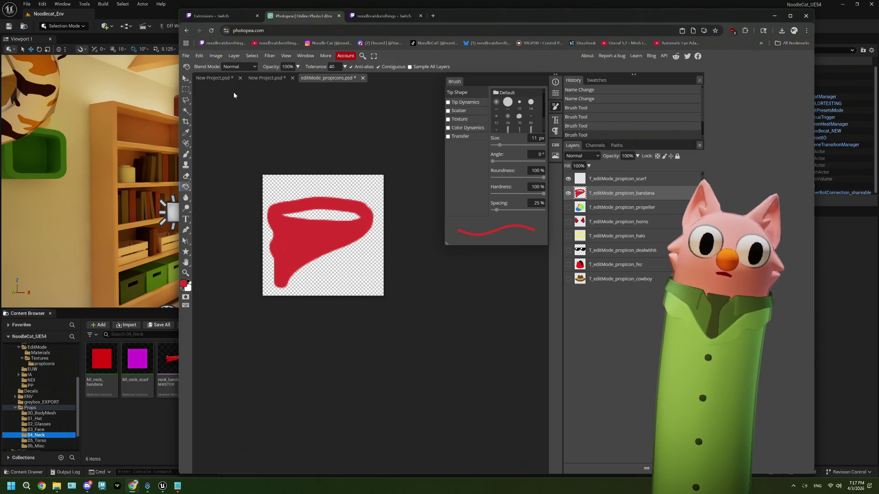
Fill the bandana's inner opening with dark red a82121 and brush a dark band across it
click(182, 285)
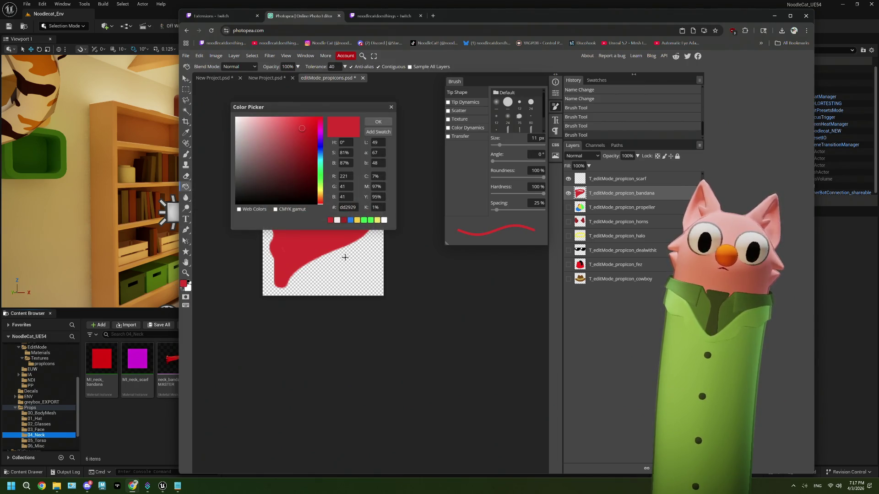
click(345, 220)
click(377, 122)
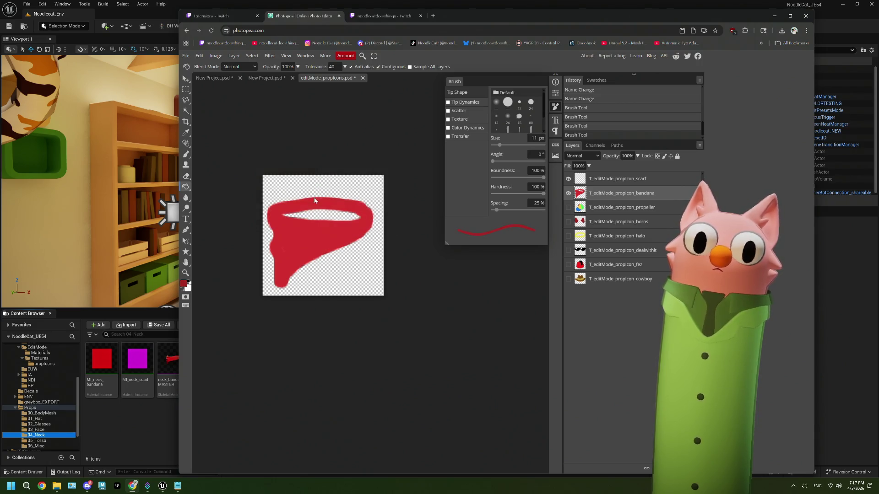
click(319, 214)
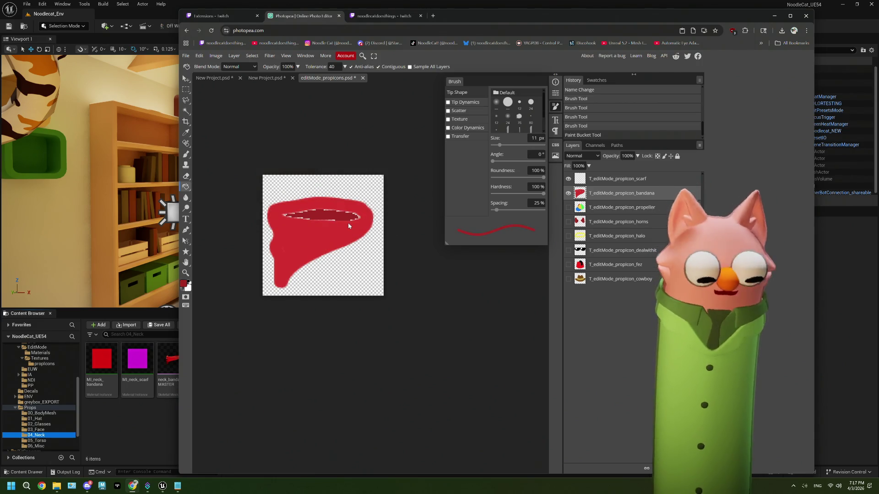
key(b)
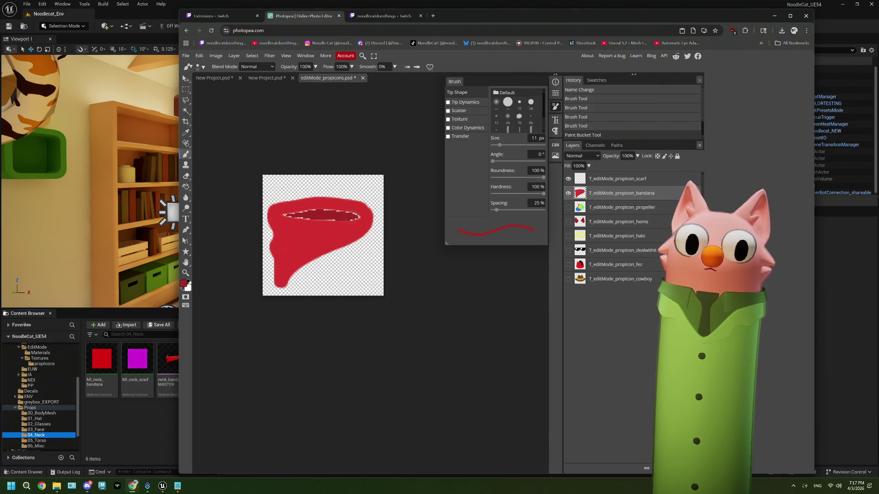
mouse_move(330, 213)
mouse_down()
mouse_move(279, 221)
mouse_move(350, 216)
mouse_up()
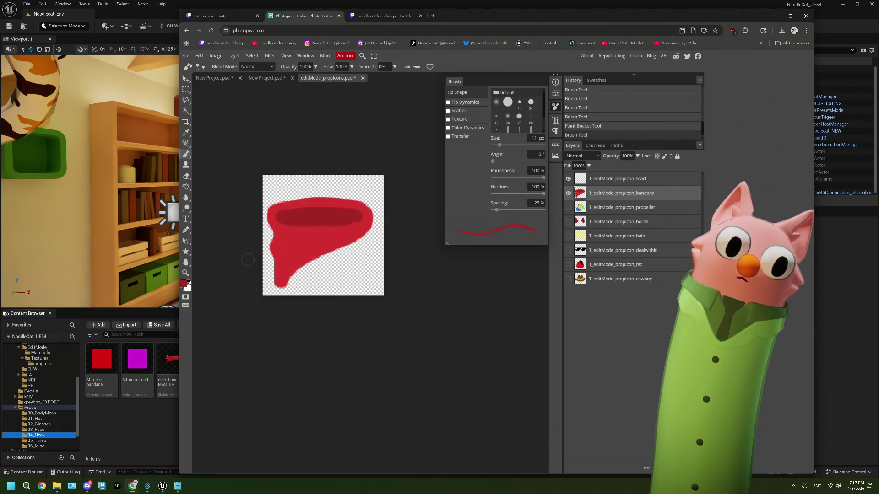
Paint brighter red over the dark streak, then shade the left fold and right tip darker
click(184, 284)
click(338, 221)
click(378, 122)
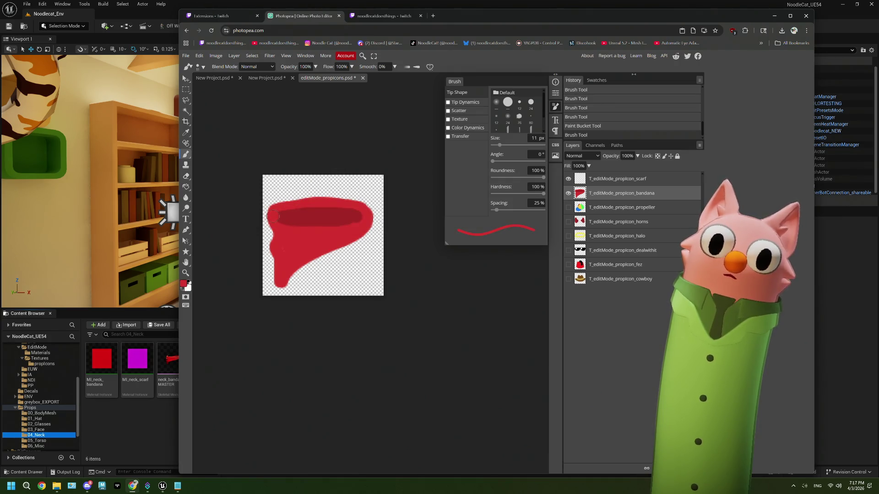
drag(278, 220, 364, 220)
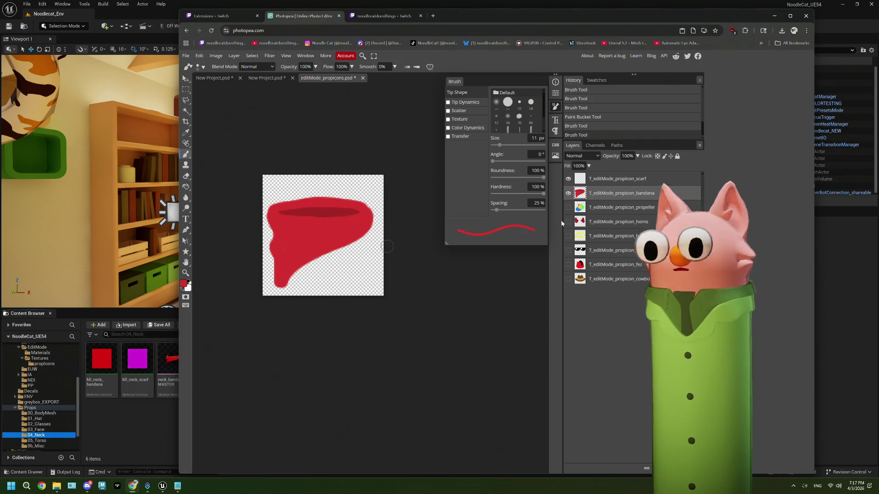
click(183, 284)
click(339, 220)
click(378, 122)
mouse_move(279, 235)
mouse_down()
mouse_move(293, 238)
mouse_move(290, 254)
mouse_up()
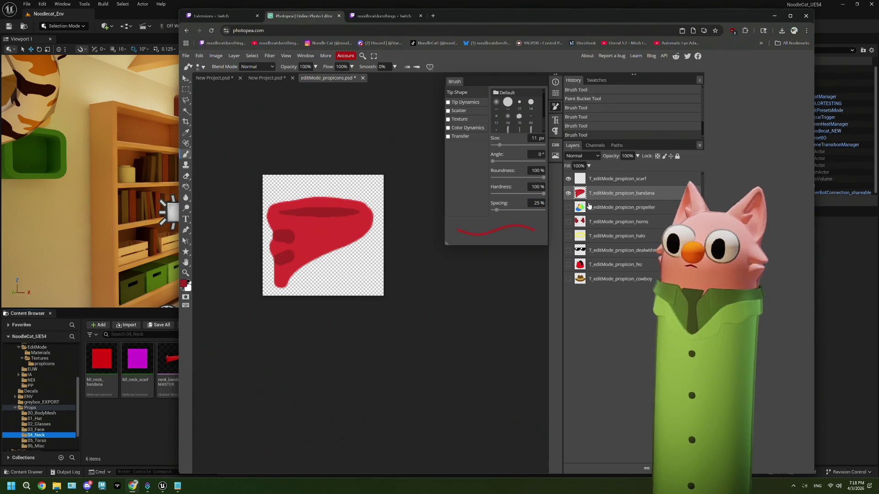
drag(359, 229, 361, 229)
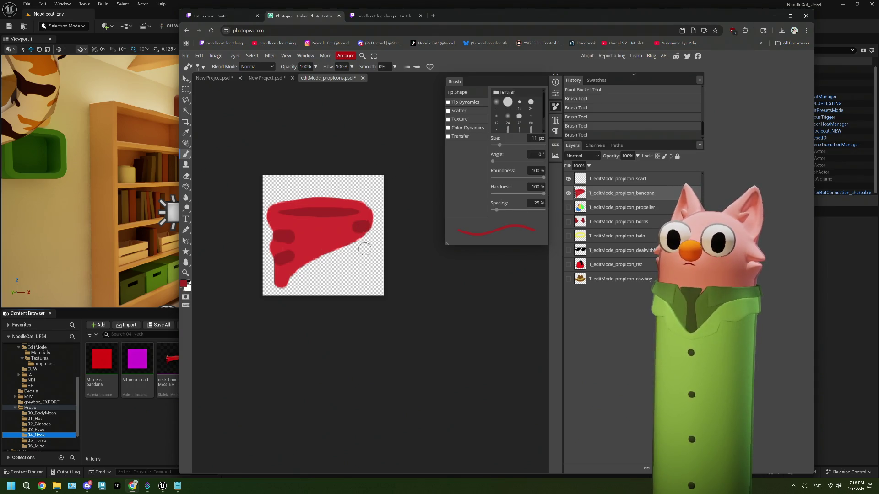
Hide the bandana layer, select the scarf layer and set the paint colour to orange f6ac33
click(569, 193)
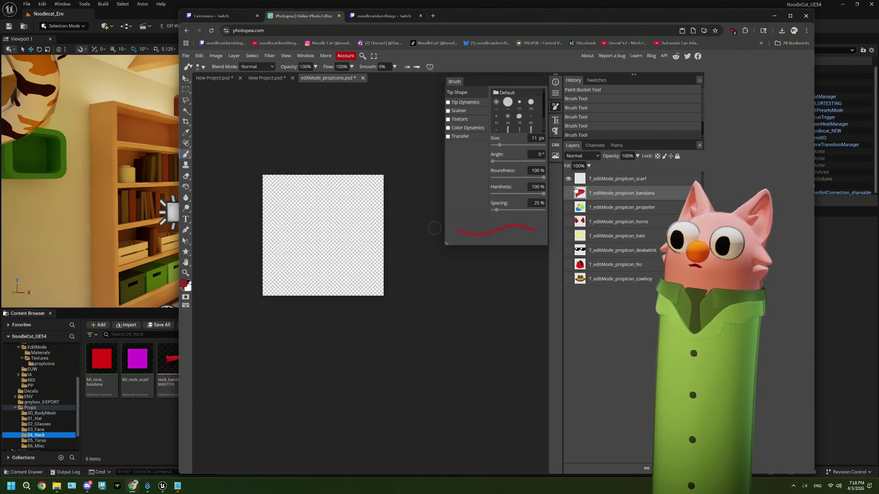
click(603, 179)
click(183, 283)
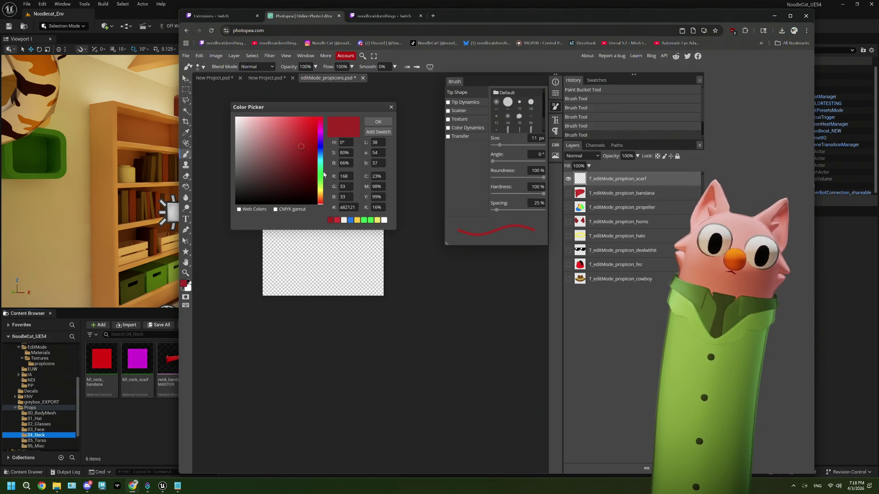
click(322, 195)
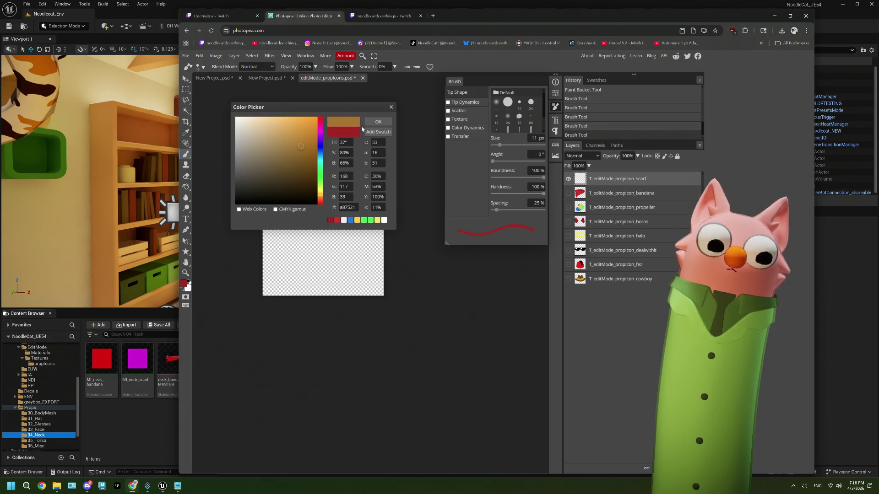
drag(310, 157, 300, 121)
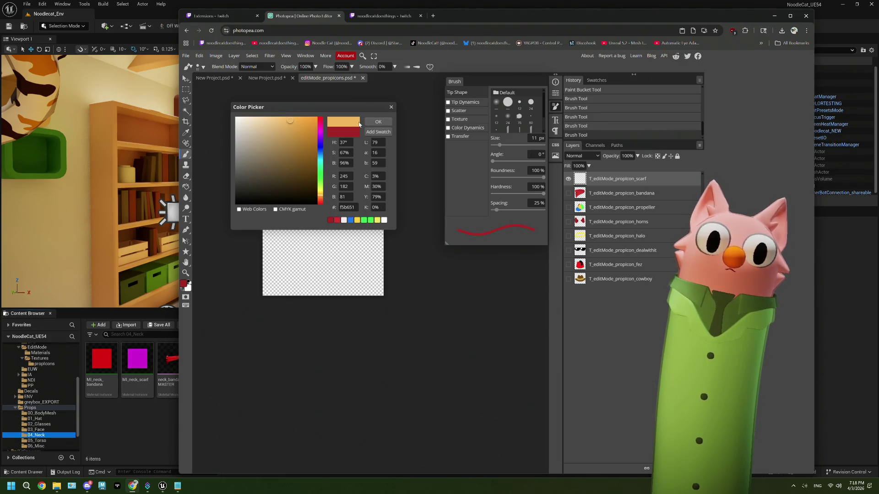
click(299, 121)
click(378, 121)
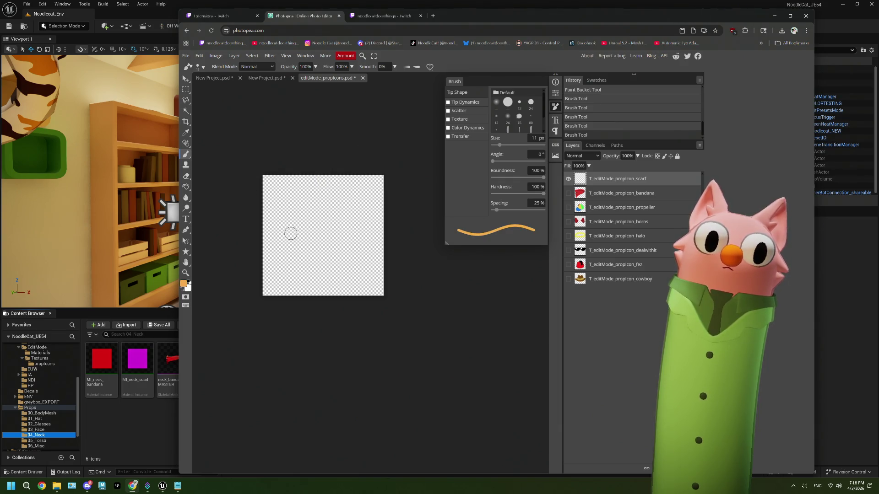
Brush-paint the orange scarf's ring loop and the tail hanging below it
mouse_move(299, 196)
mouse_down()
mouse_move(287, 204)
mouse_move(320, 223)
mouse_move(369, 195)
mouse_move(293, 192)
mouse_move(291, 227)
mouse_move(312, 234)
mouse_move(374, 214)
mouse_move(300, 224)
mouse_move(344, 218)
mouse_move(367, 200)
mouse_up()
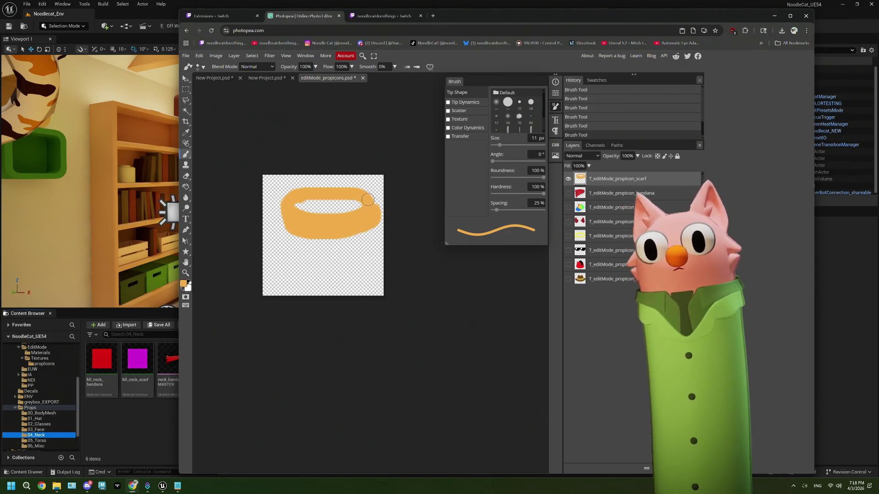
mouse_move(309, 231)
mouse_down()
mouse_move(295, 292)
mouse_move(313, 287)
mouse_move(338, 255)
mouse_move(304, 286)
mouse_move(320, 283)
mouse_move(311, 236)
mouse_up()
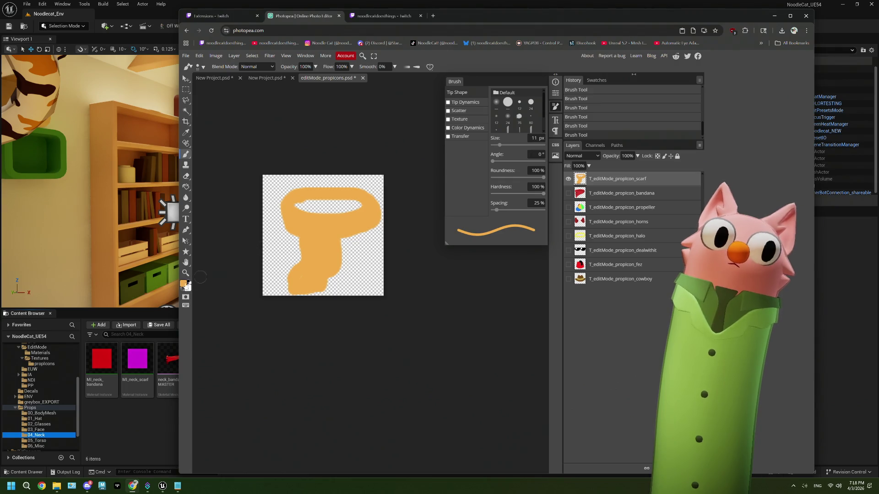
click(184, 284)
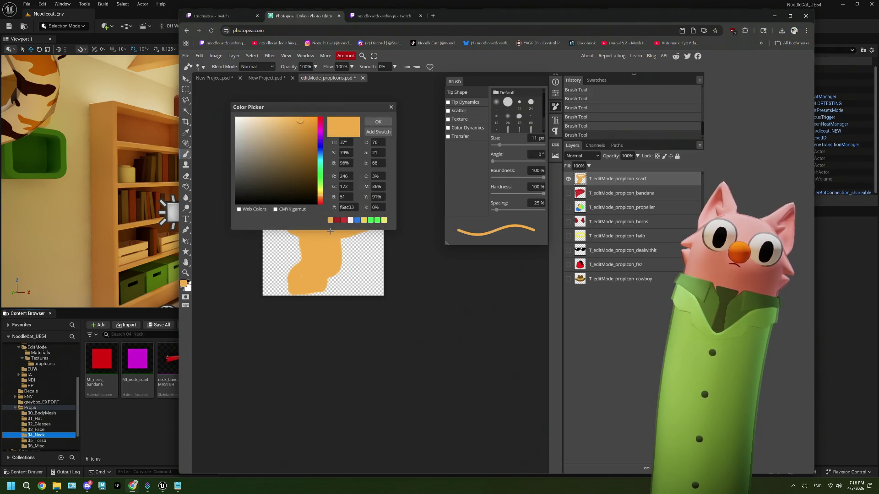
Shade the inside of the scarf's loop with a dark brown brush stroke
click(313, 149)
click(378, 122)
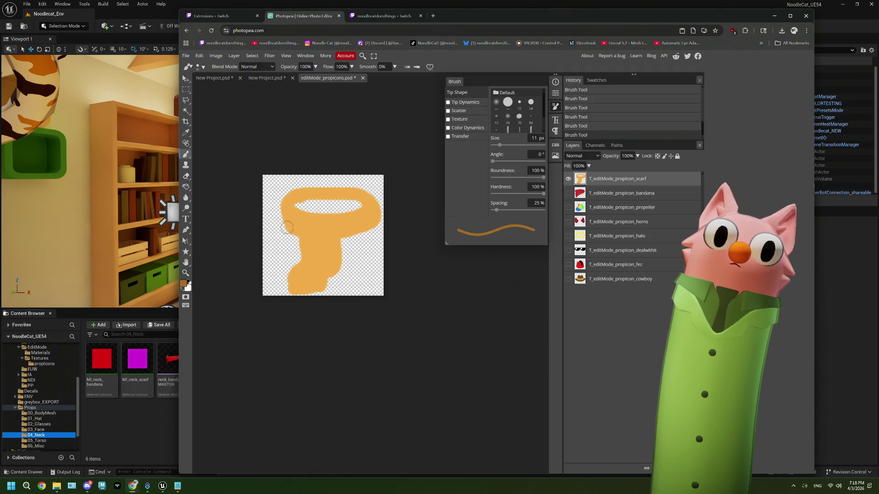
mouse_move(296, 204)
mouse_down()
mouse_move(357, 204)
mouse_move(321, 205)
mouse_up()
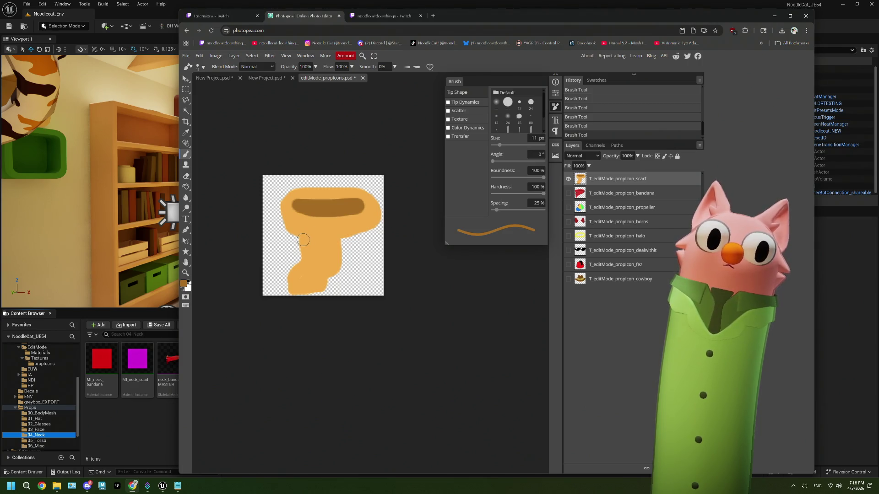
Resize the brush to 6 px, undo two trial brown bands, and add a new empty layer
drag(494, 146, 475, 161)
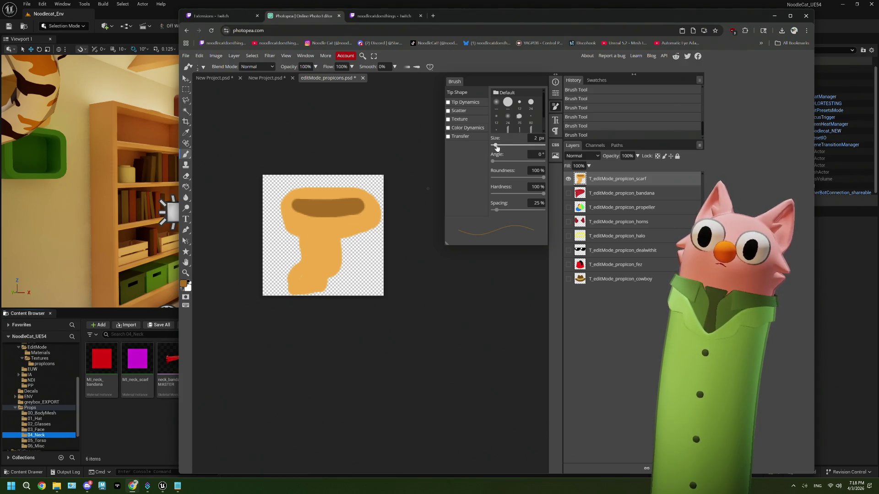
drag(498, 145, 500, 146)
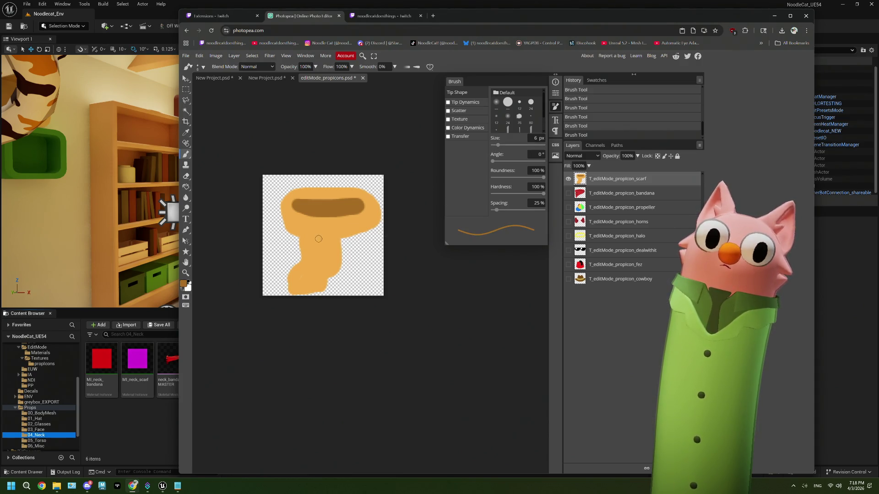
drag(304, 240, 340, 240)
key(ctrl+z)
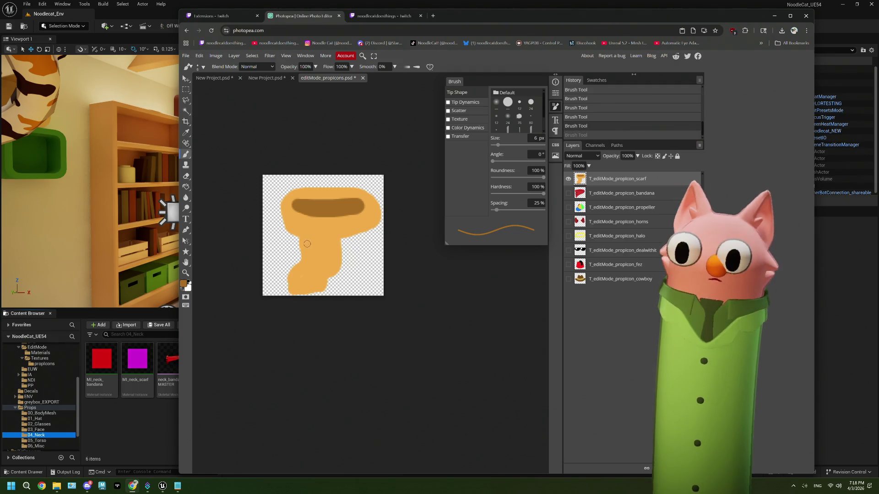
drag(315, 241, 348, 241)
key(ctrl+z)
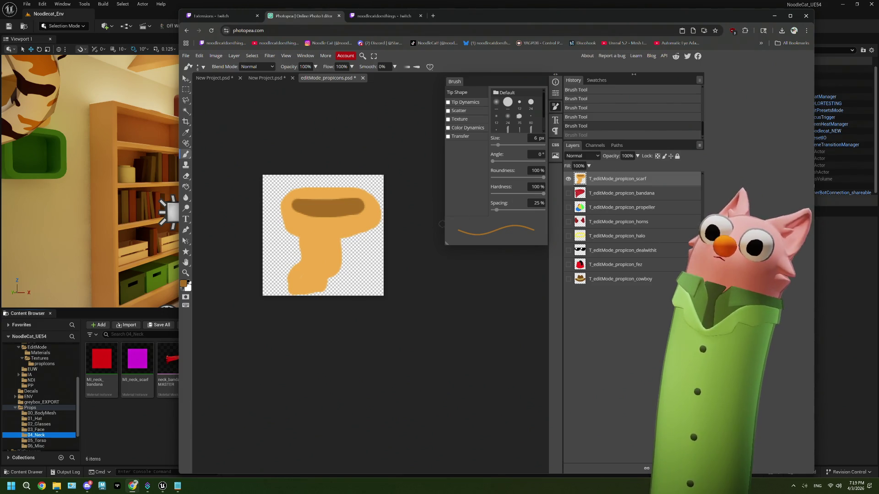
key(ctrl+shift+n)
Clip the new layer to the scarf layer and pick a lighter paint colour
right_click(601, 177)
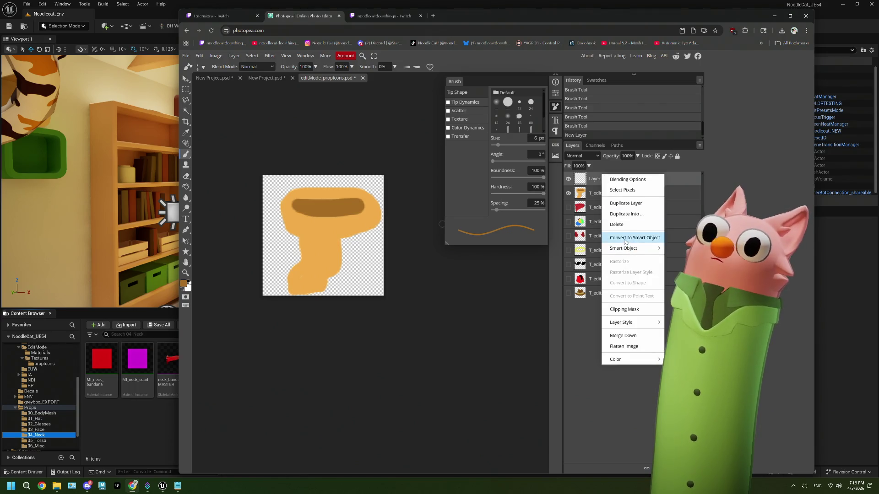
click(615, 309)
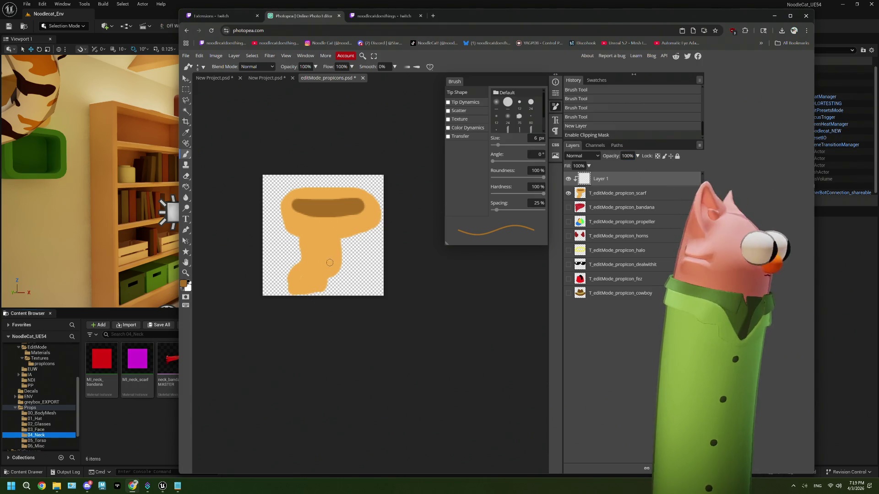
click(185, 285)
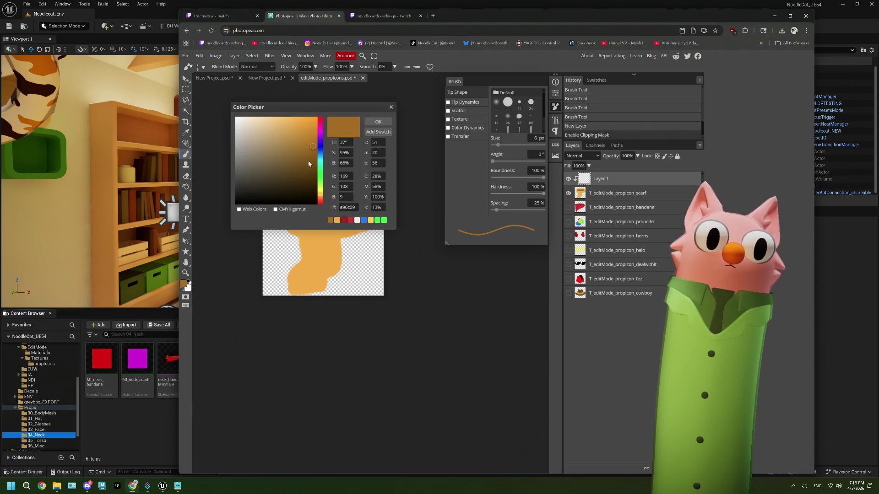
click(311, 137)
click(378, 122)
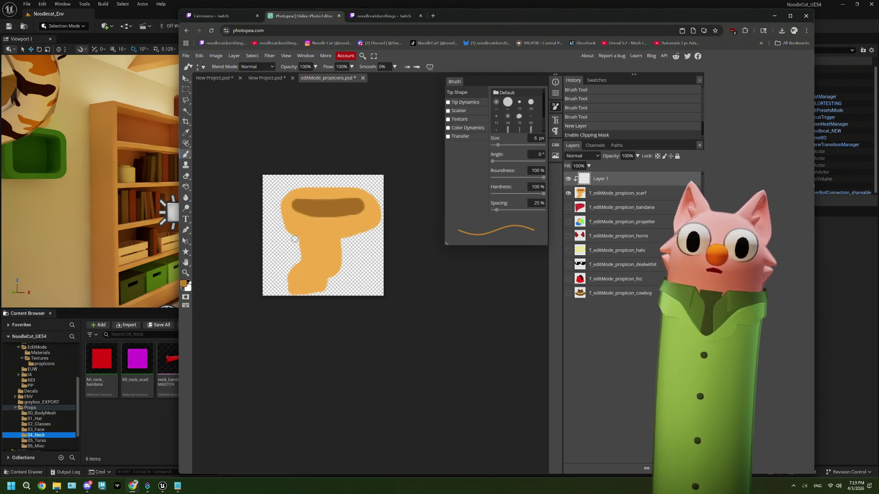
Paint a stripe across the scarf's neck, undoing two extra short strokes
drag(302, 239, 341, 241)
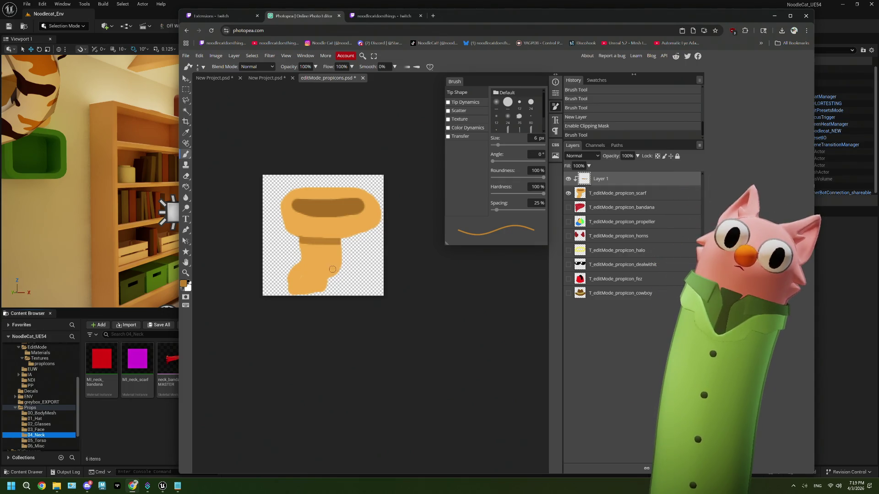
drag(306, 260, 322, 263)
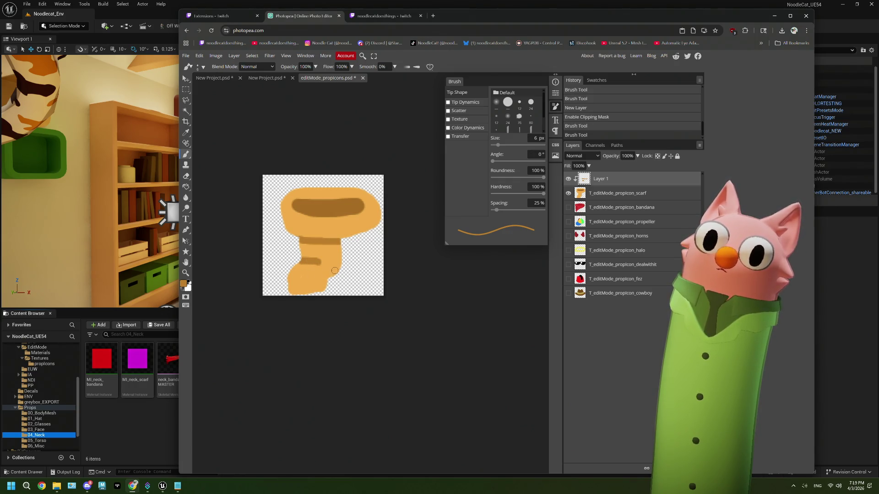
drag(326, 273, 334, 274)
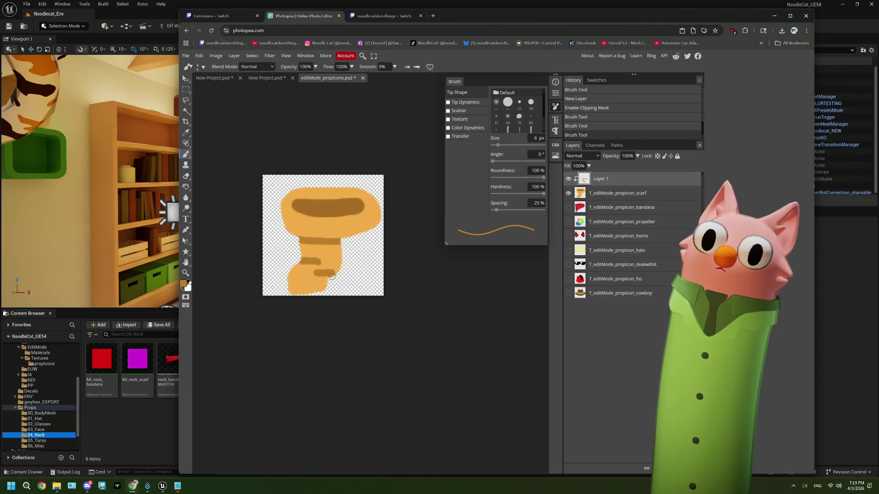
key(ctrl+z)
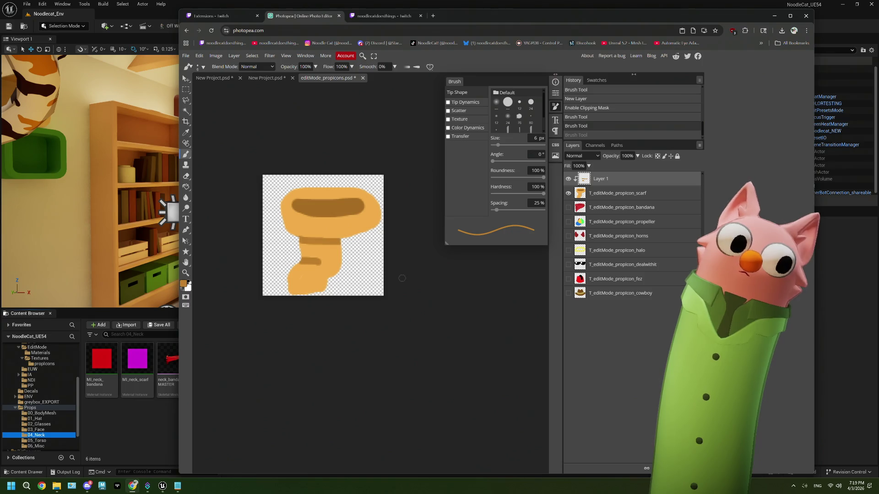
key(ctrl+z)
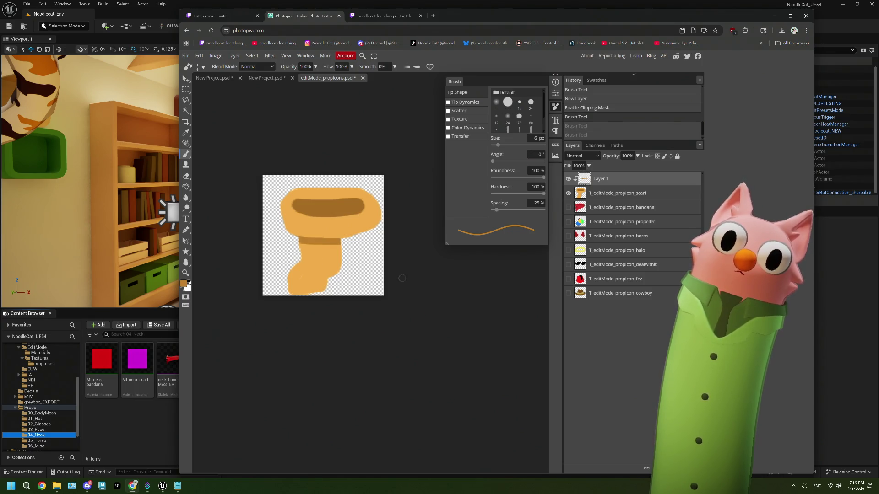
Merge the stripe layer down into the scarf and save editMode_propIcons
right_click(613, 180)
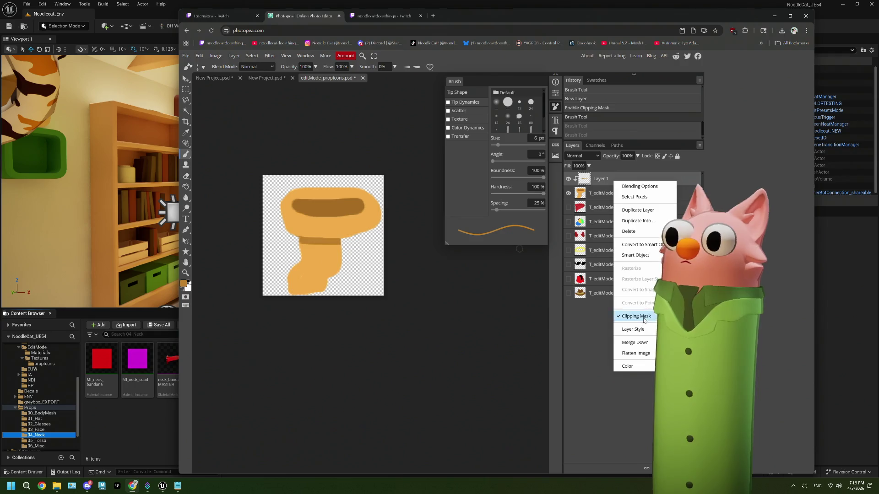
click(641, 343)
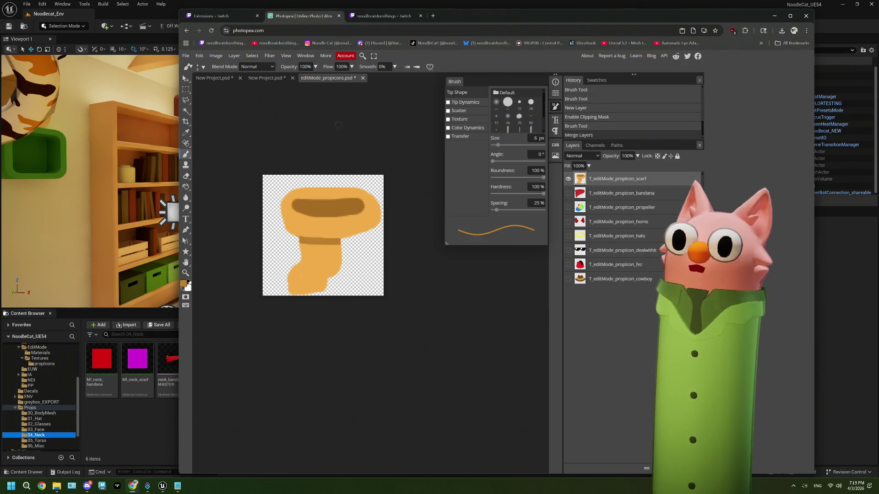
click(186, 56)
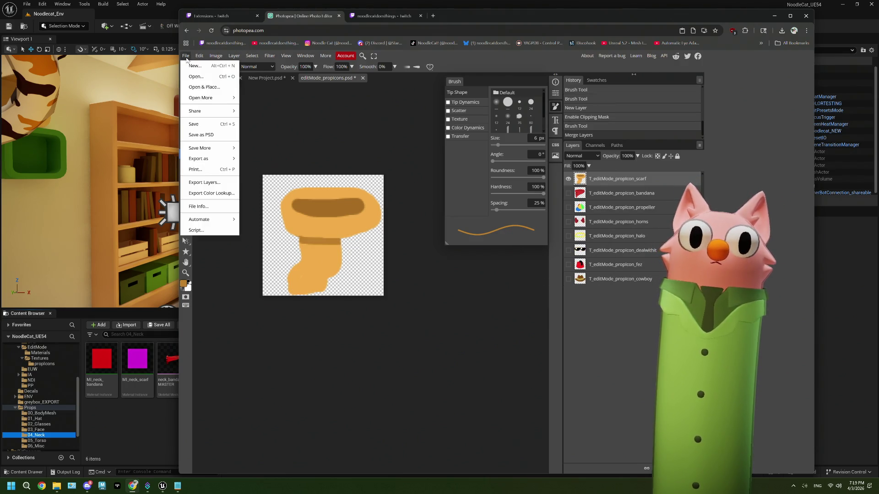
click(206, 124)
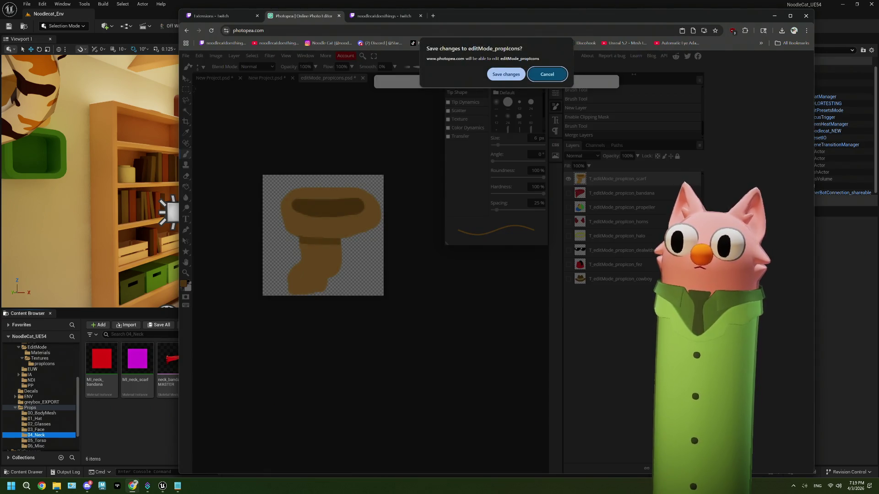
click(505, 75)
key(alt+Tab)
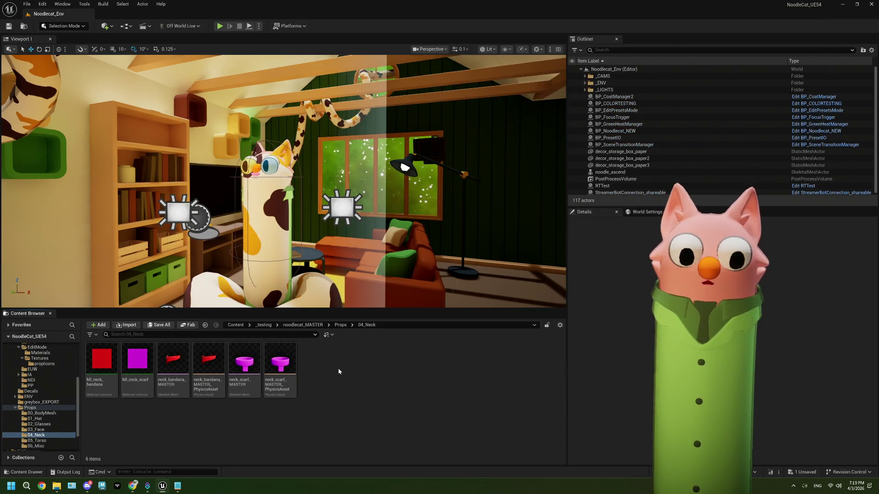
Rename the beaker mesh and physics asset in 05_Torso to misc_beaker_MASTER names
click(60, 442)
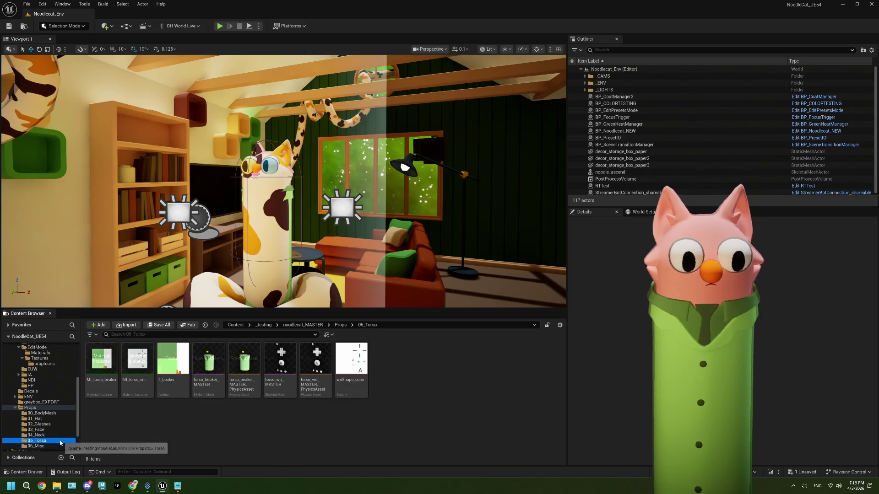
click(211, 385)
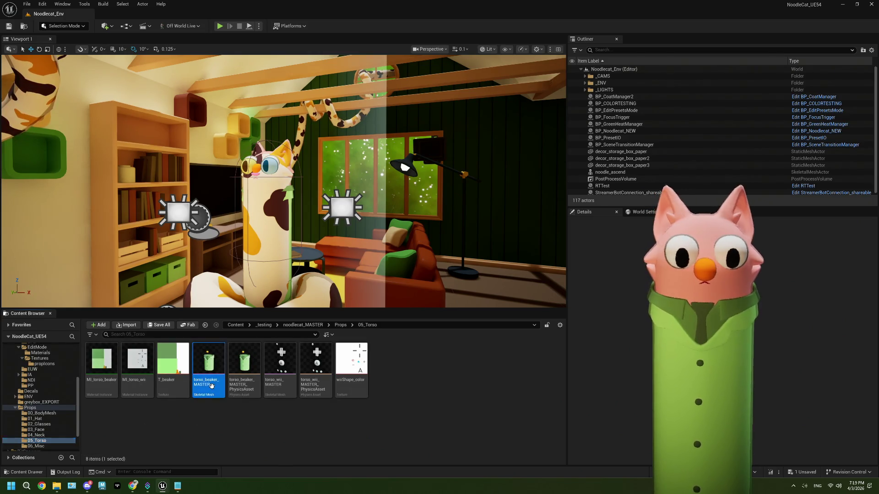
click(212, 385)
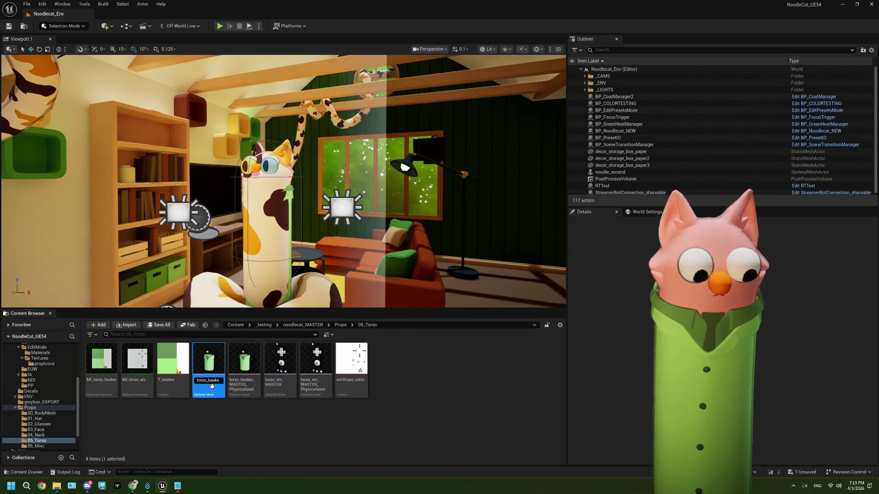
text(misc)
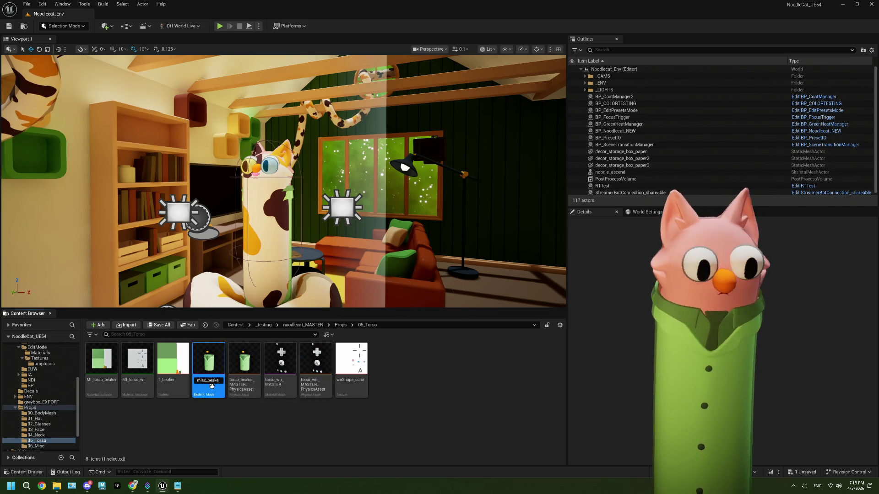
key(Return)
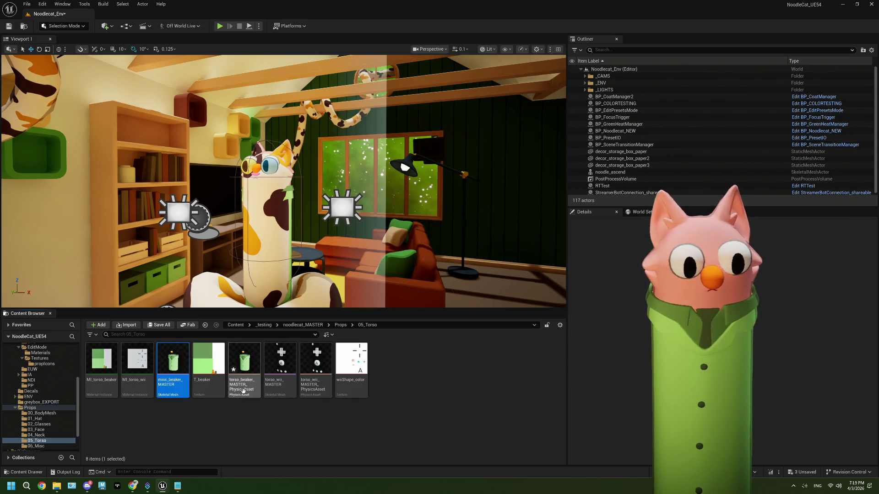
click(243, 389)
click(243, 389)
text(misc_beake)
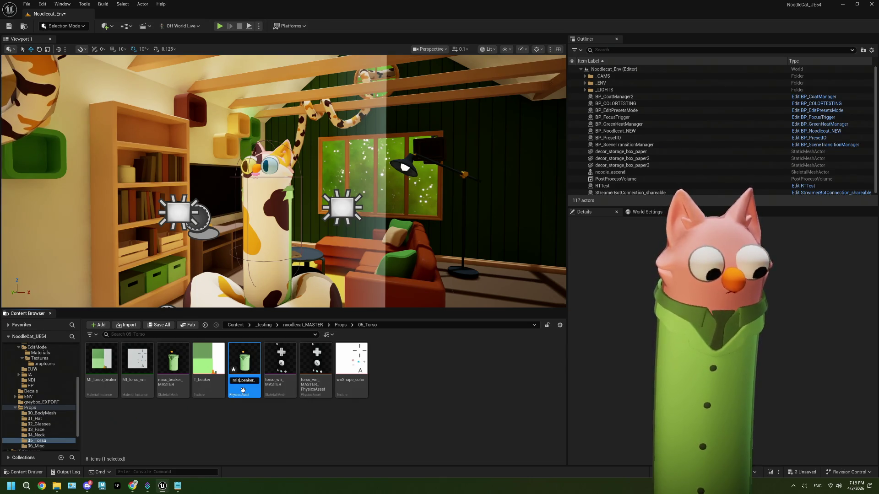
key(Return)
Rename the wii mesh and physics asset to misc_wii_MASTER and misc_wii_MASTER_PhysicsAsset
click(270, 388)
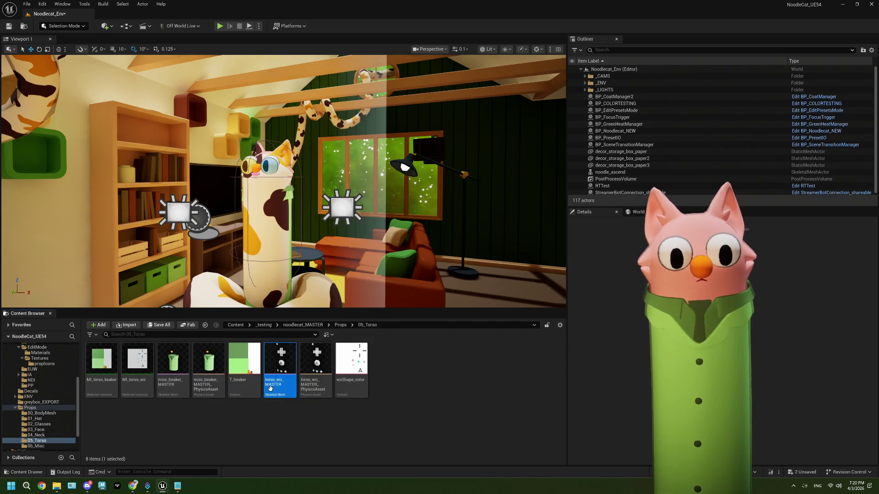
click(270, 388)
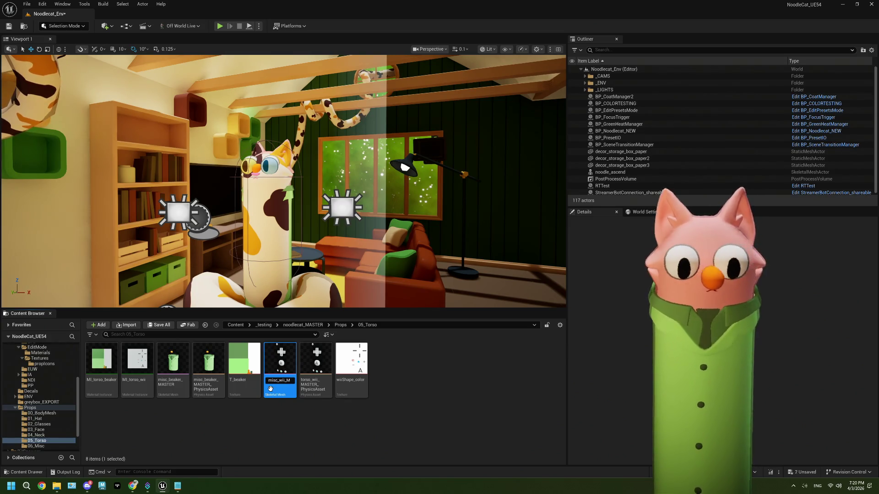
text(ASTER)
key(Return)
click(311, 391)
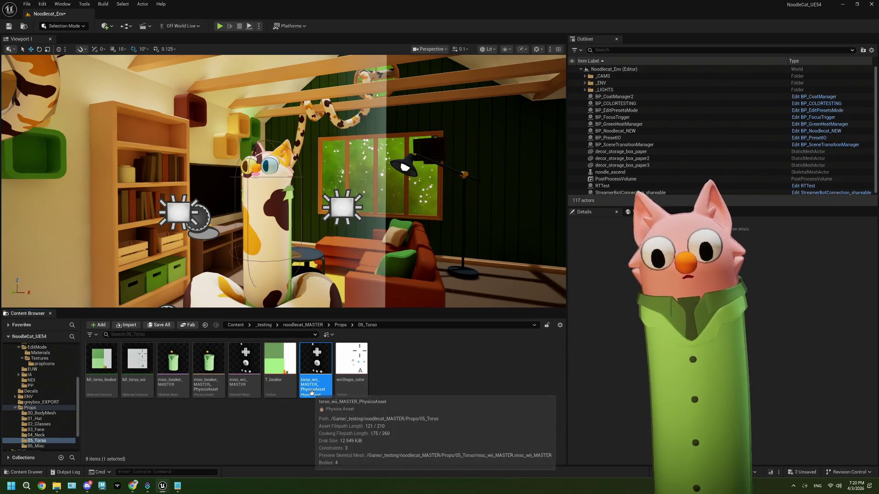
click(312, 391)
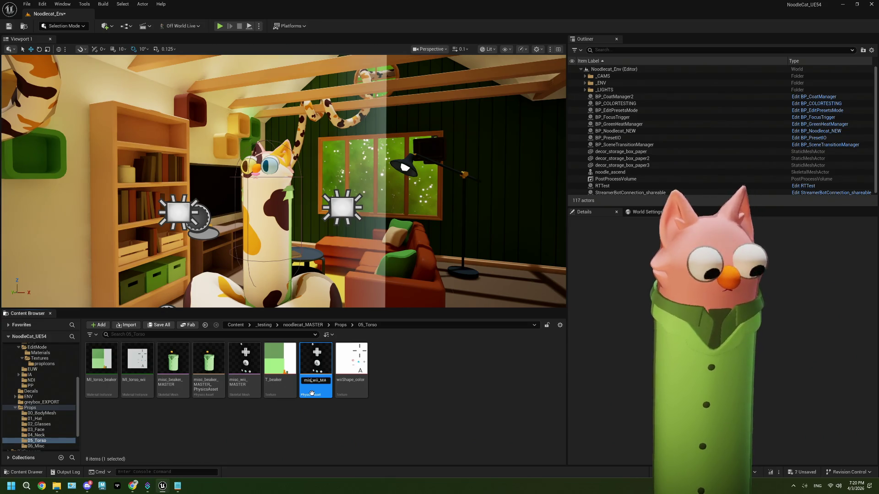
key(Return)
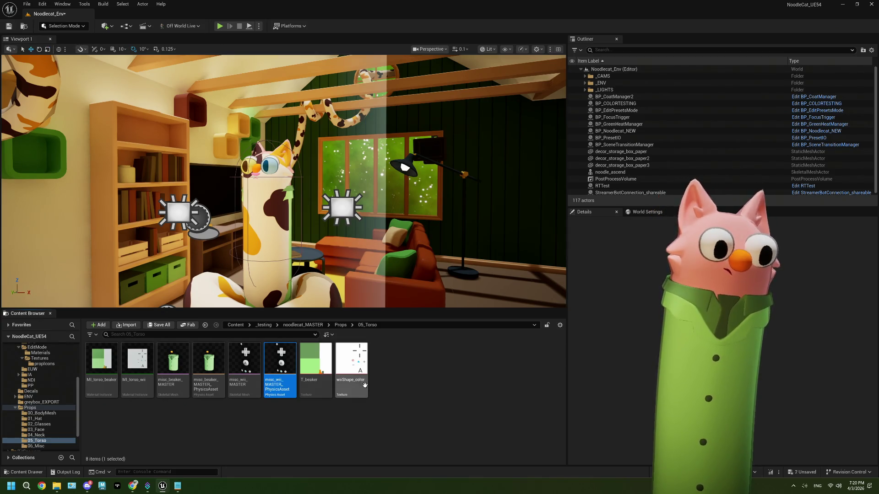
Move all eight wii and beaker assets from 05_Torso into 06_Misc
click(351, 364)
shift+click(89, 357)
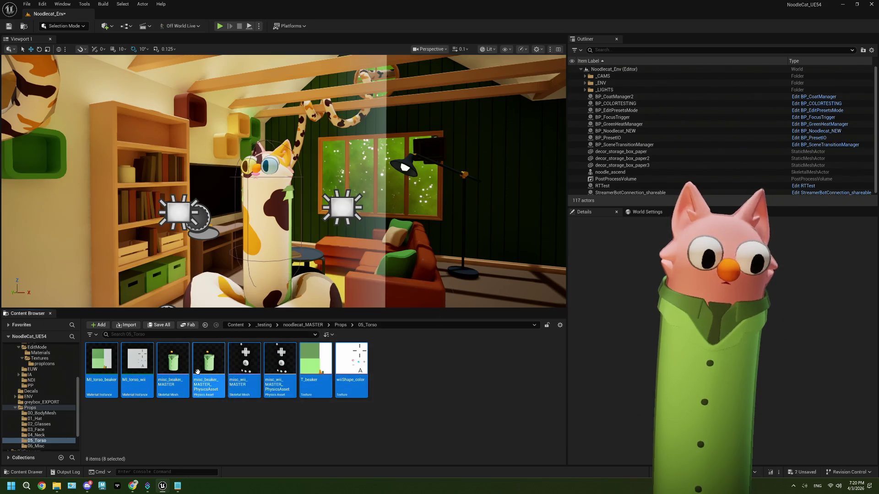
mouse_move(134, 380)
mouse_down()
mouse_move(46, 432)
mouse_move(41, 446)
mouse_up()
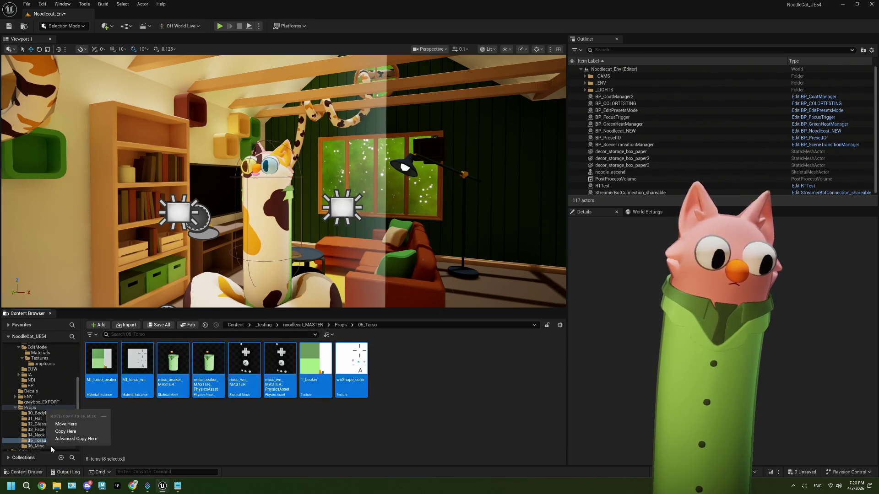
click(67, 424)
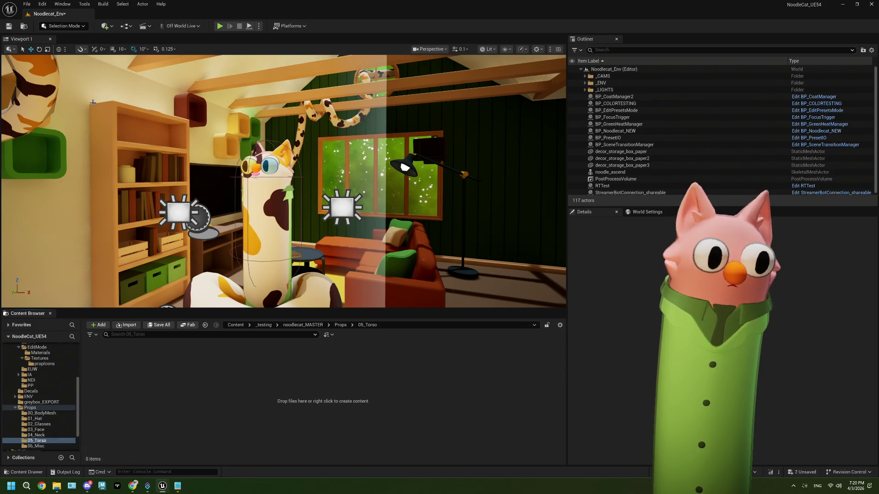
Save, check the propIcons and 06_Misc folders, then bring Photopea forward
click(9, 26)
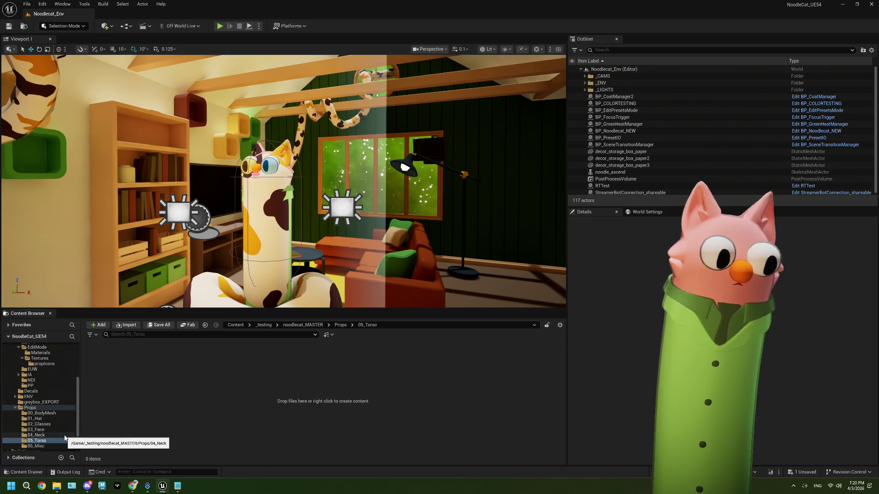
scroll(45, 387, up, 1)
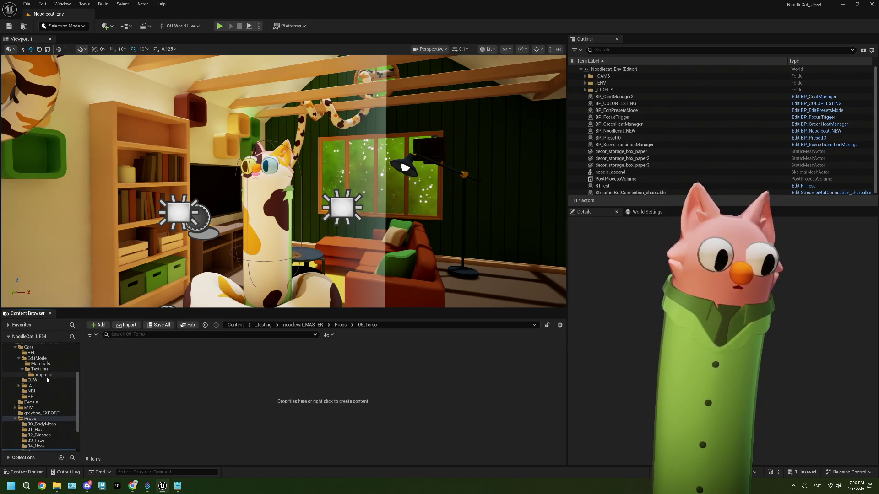
click(46, 375)
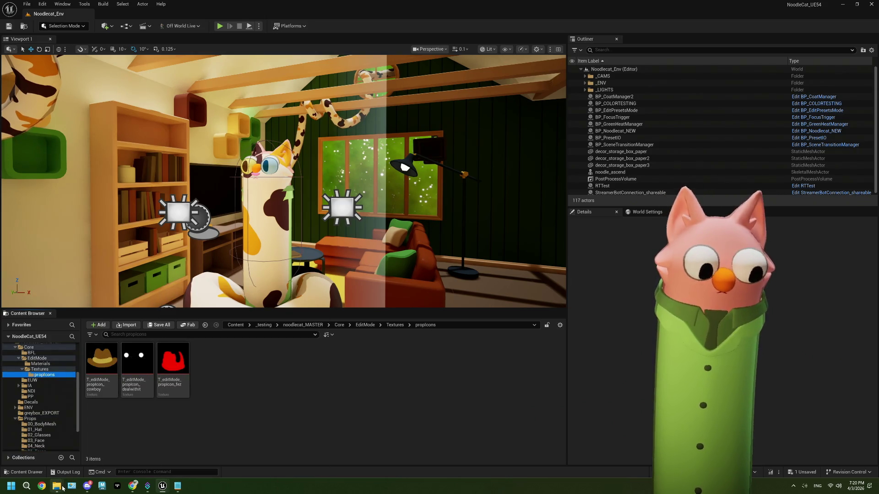
mouse_move(63, 489)
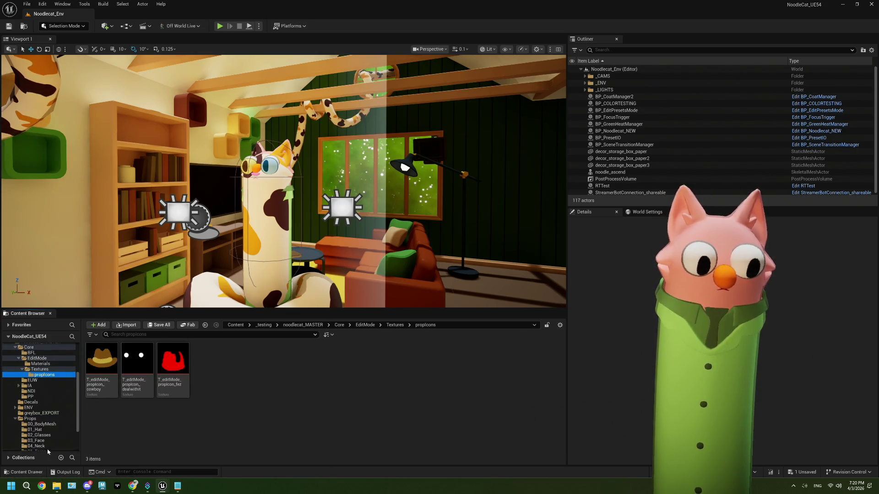
scroll(45, 426, down, 2)
click(45, 435)
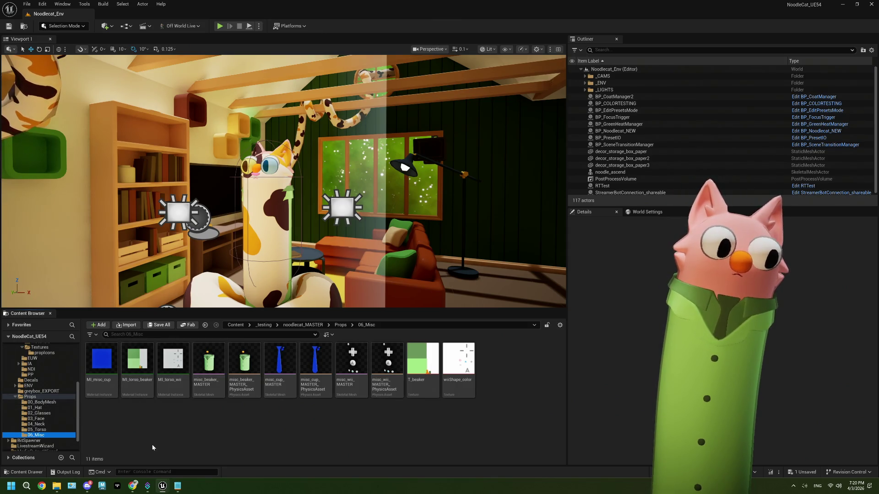
key(Left)
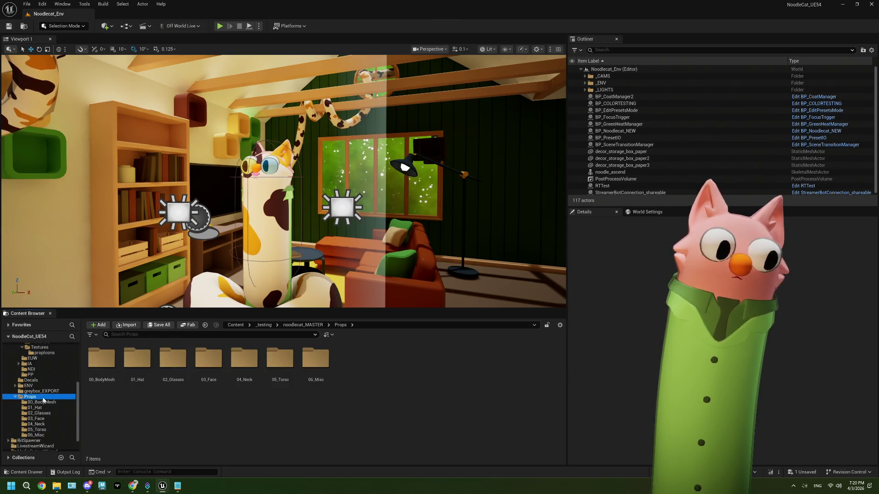
key(Up)
key(Up)
key(Up)
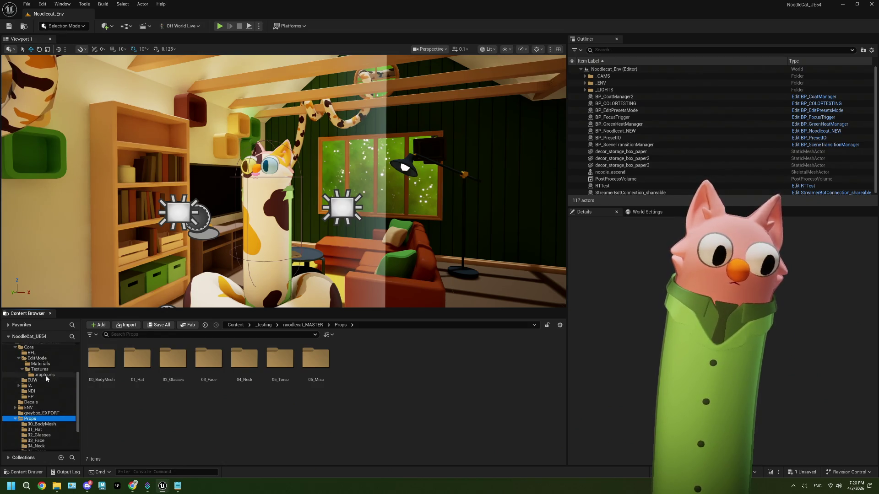
click(137, 487)
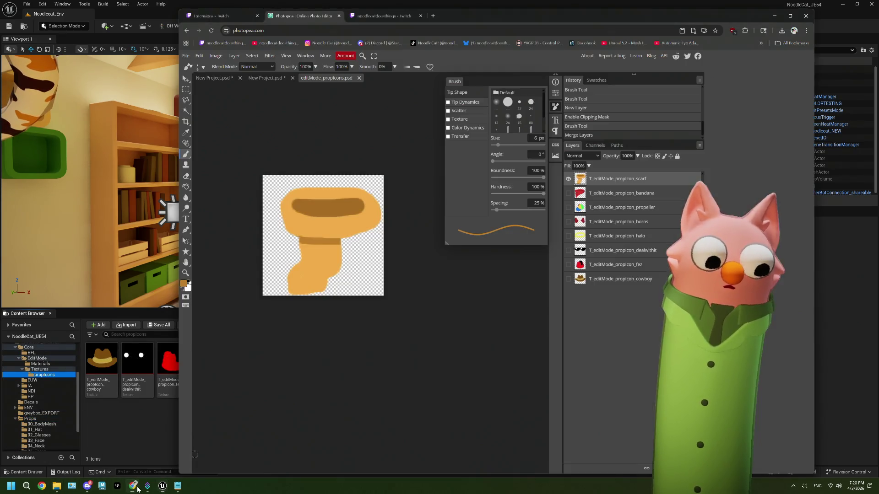
Make the scarf, bandana, propeller, horns and halo layers visible
click(568, 179)
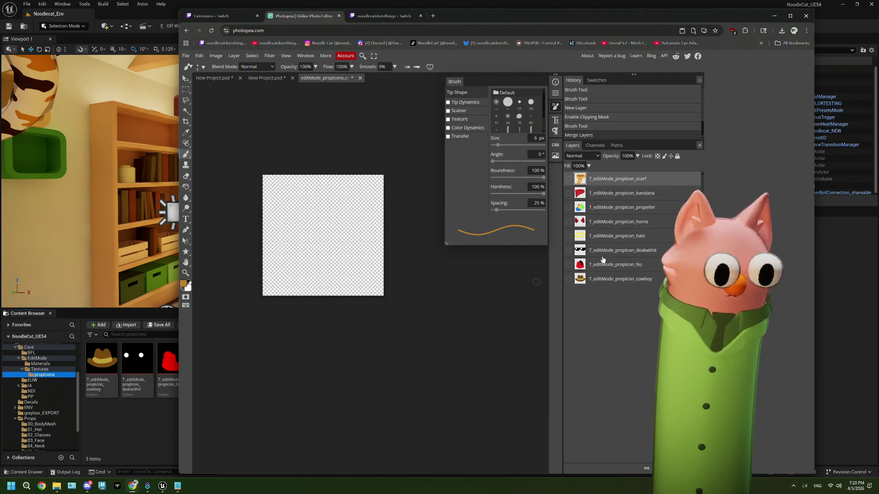
click(568, 236)
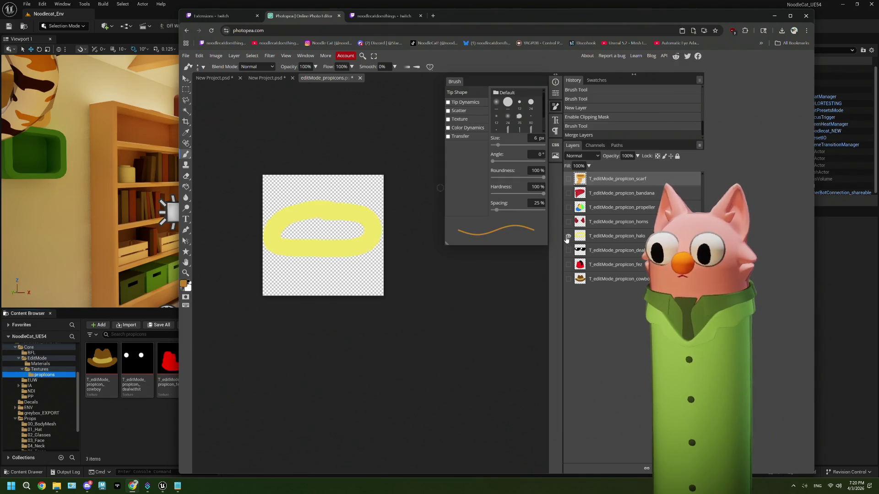
click(568, 221)
click(568, 207)
click(568, 193)
click(568, 179)
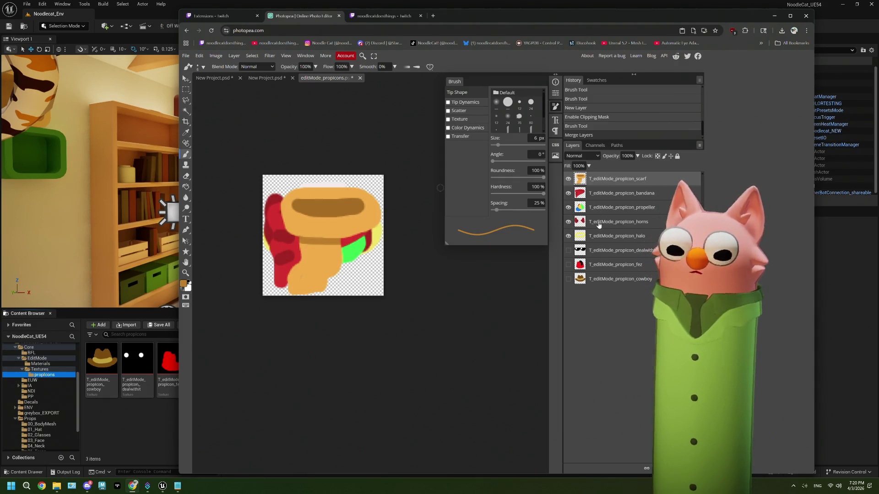
Check the Export Layers settings, then rename the scarf layer with a -e- prefix
click(185, 56)
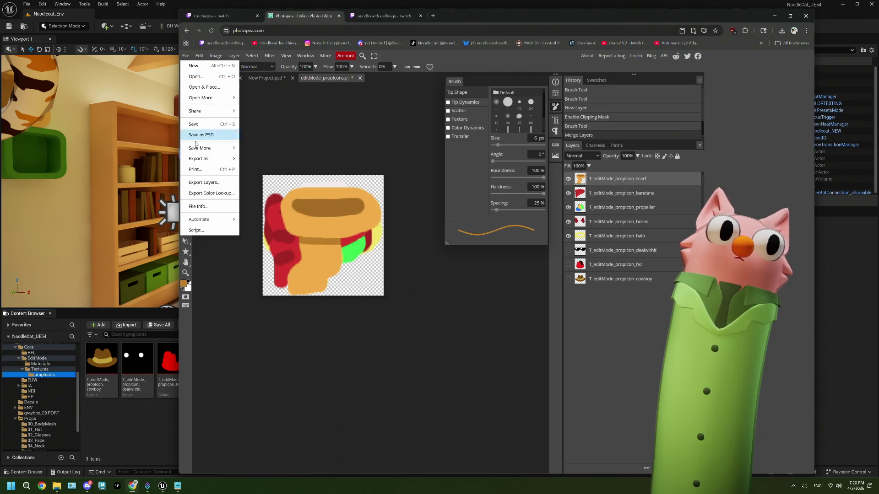
click(204, 182)
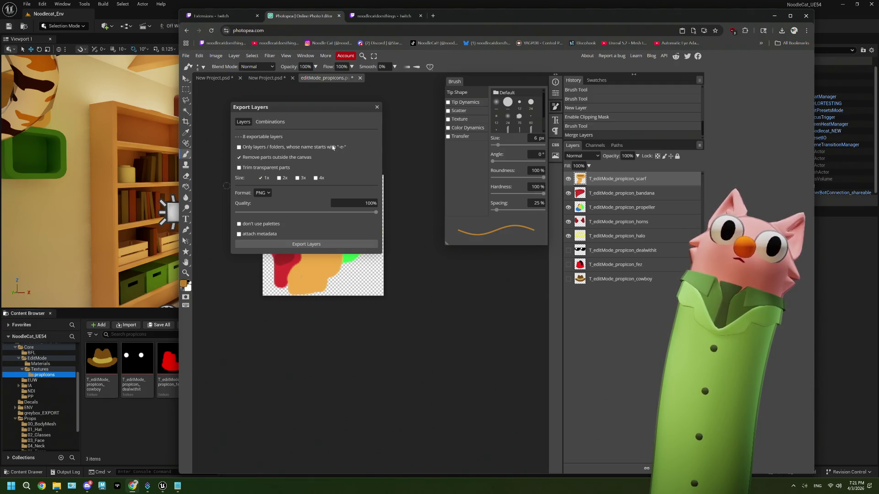
click(377, 107)
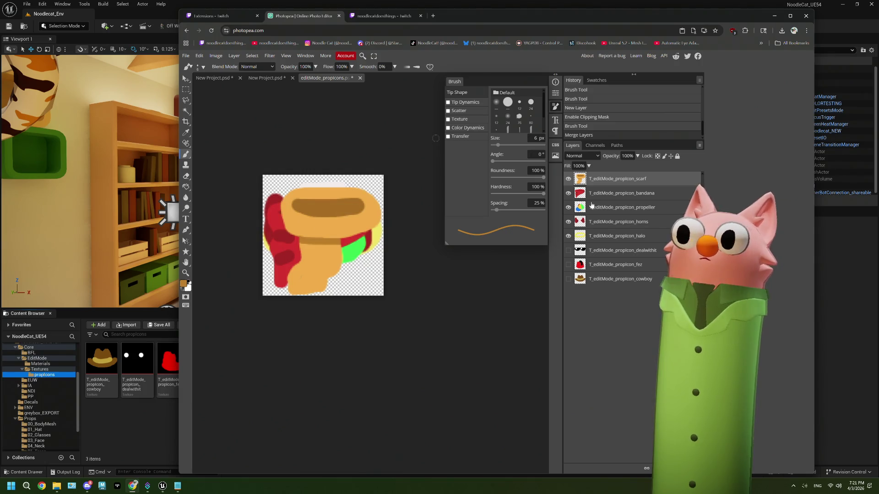
double_click(595, 180)
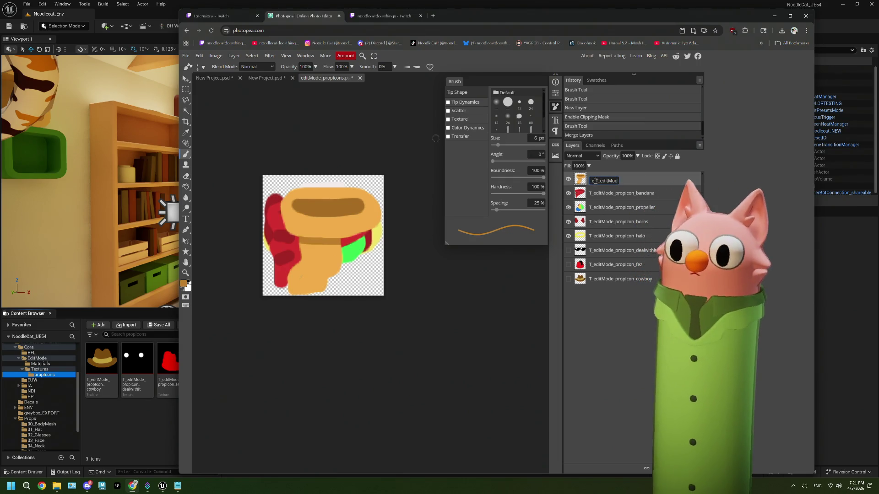
click(630, 315)
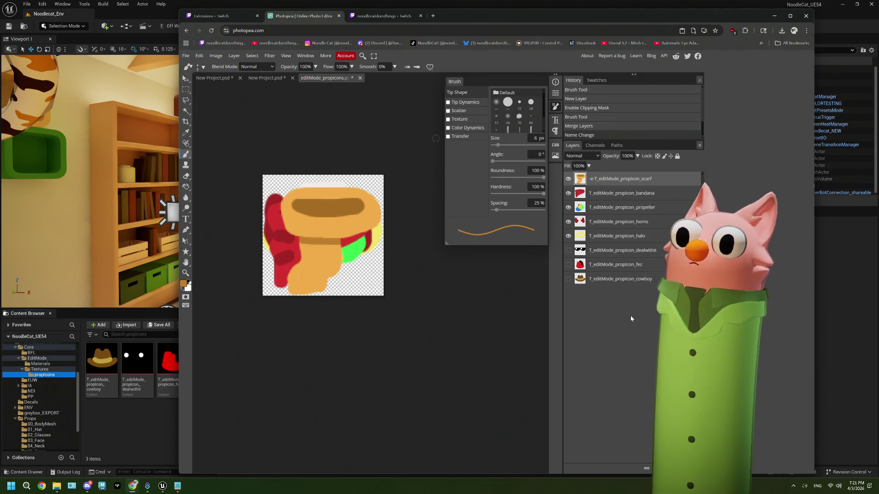
Export only the -e- prefixed scarf layer as a PNG
click(185, 56)
click(215, 183)
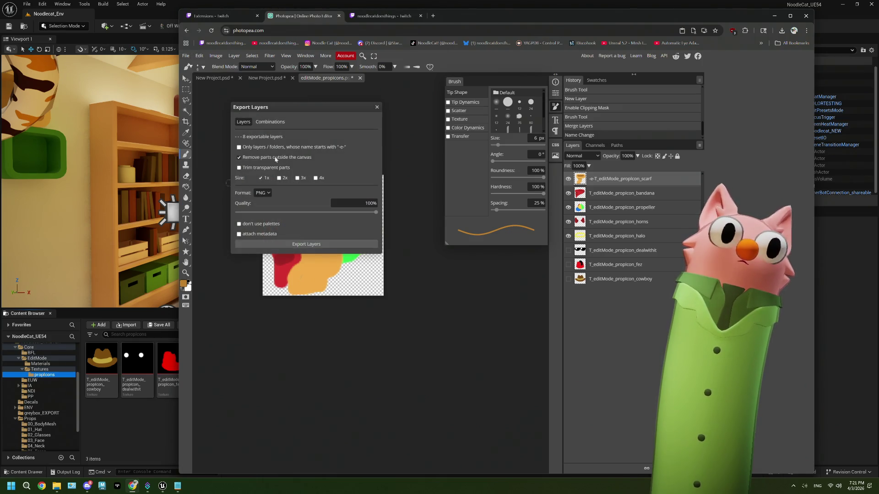
click(333, 244)
click(725, 48)
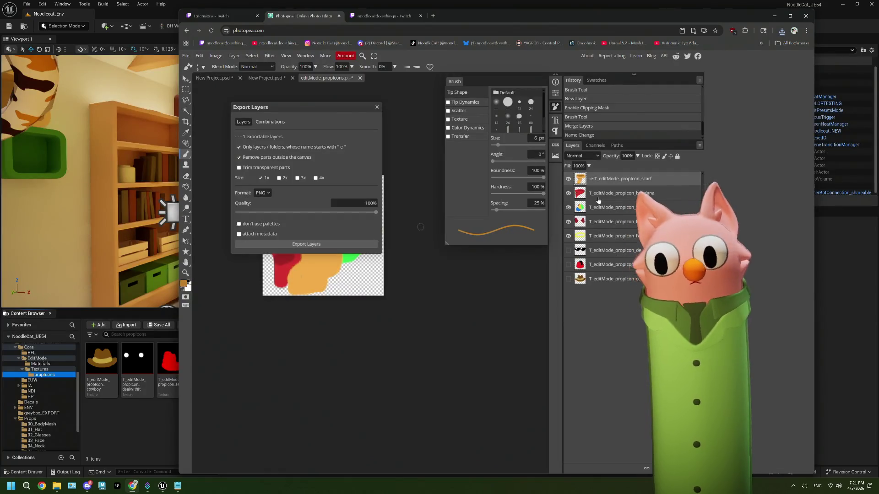
key(Escape)
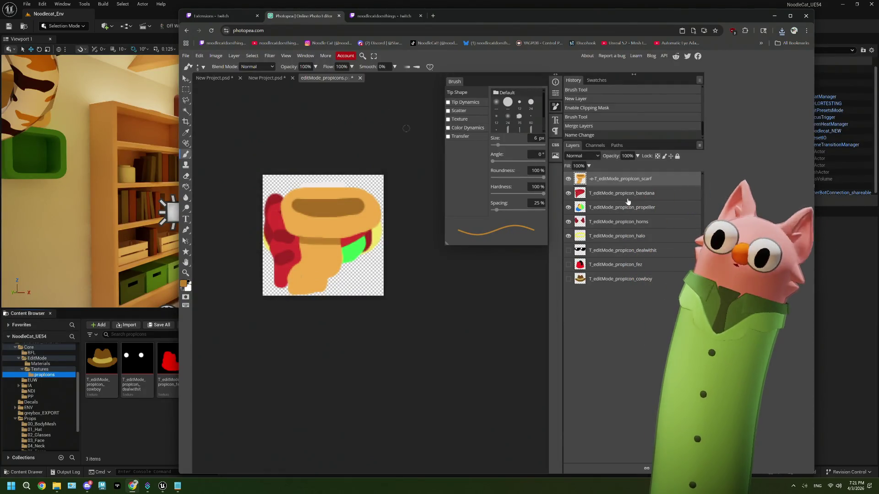
Add the -e- prefix to the bandana, propeller, horns and halo layer names
click(627, 202)
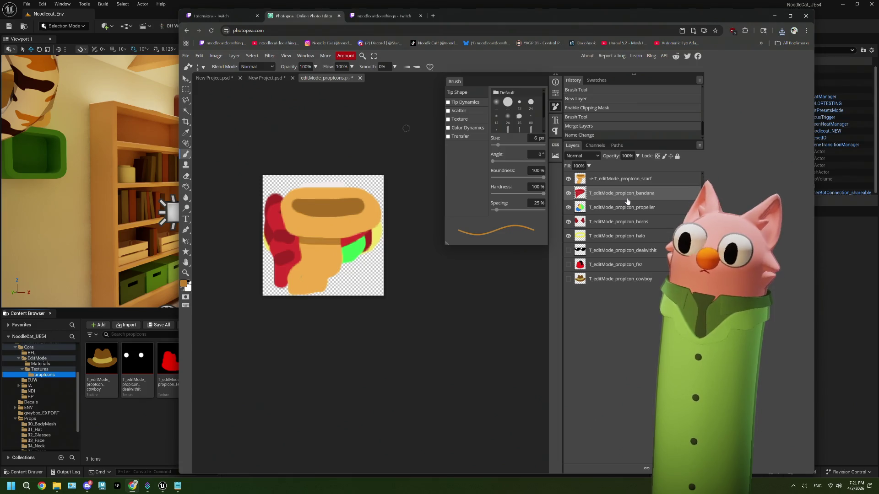
double_click(617, 194)
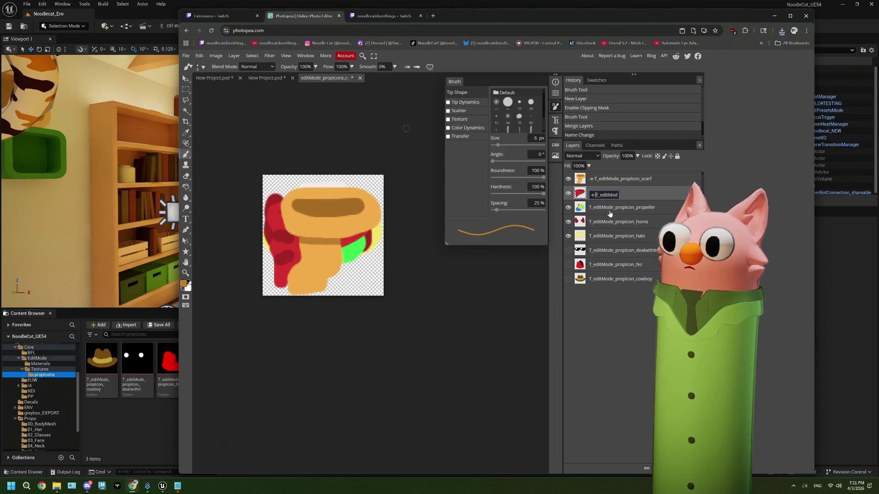
click(609, 213)
double_click(605, 209)
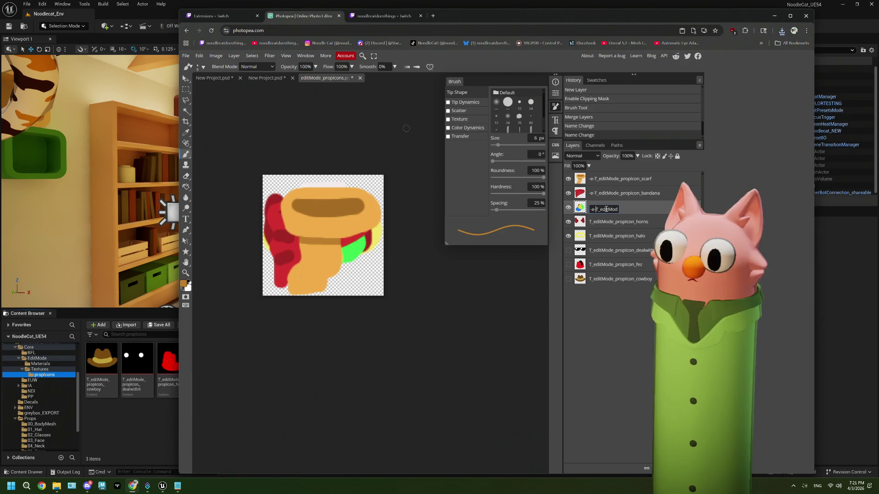
click(605, 223)
double_click(604, 223)
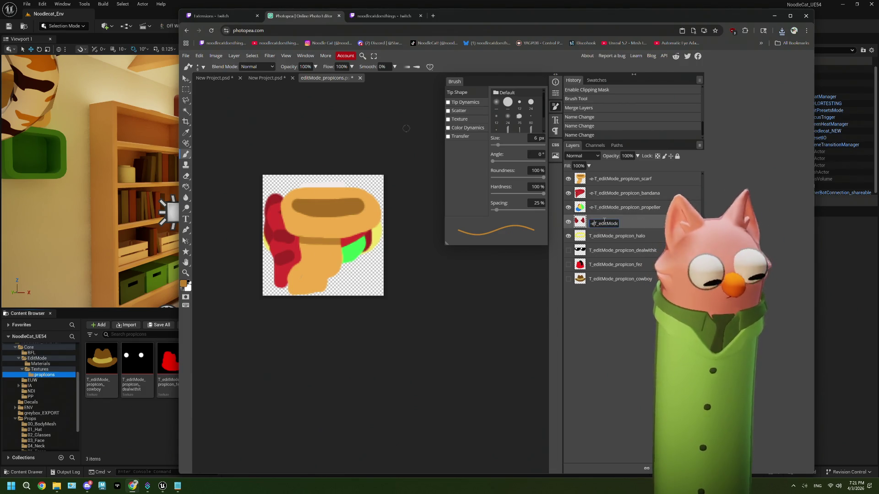
text(-)
click(607, 241)
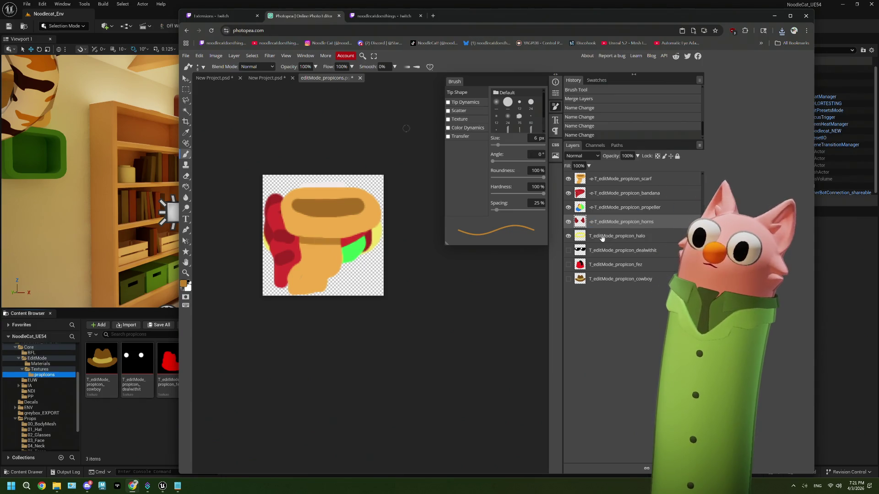
double_click(602, 236)
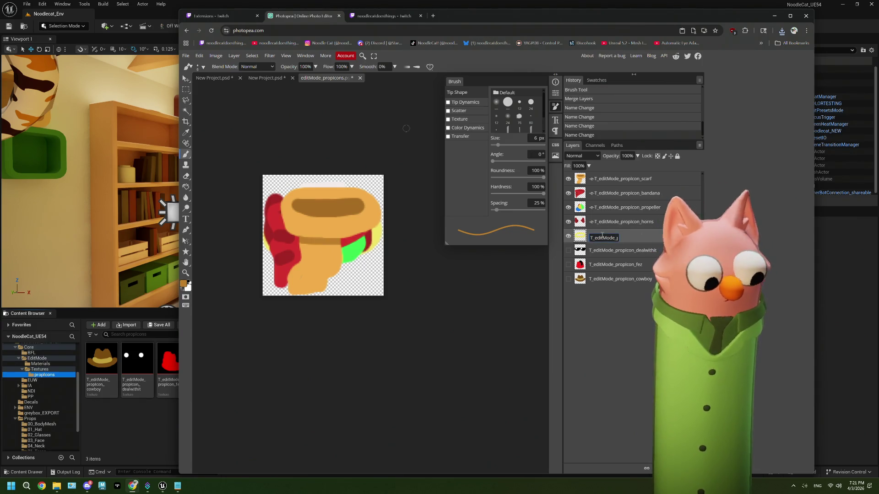
text(-e-)
key(Return)
Prefix the dealwithit, fez and cowboy layer names with -e-
click(603, 253)
double_click(598, 251)
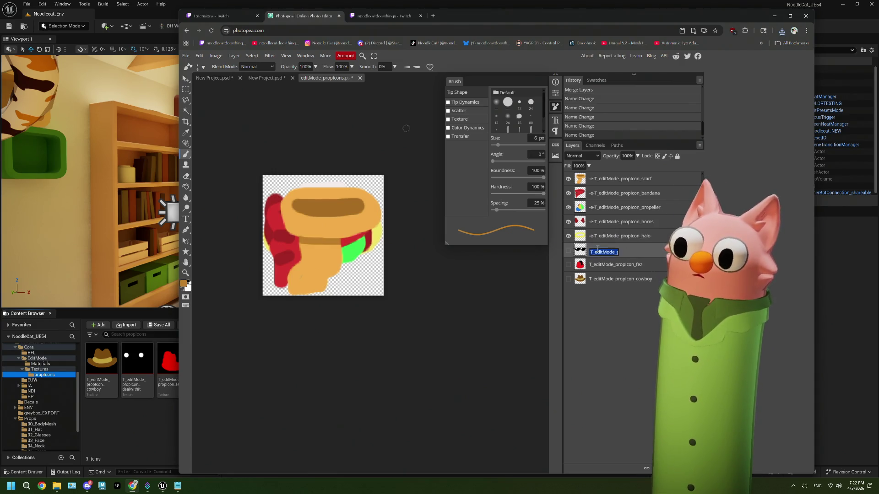
text(-e-)
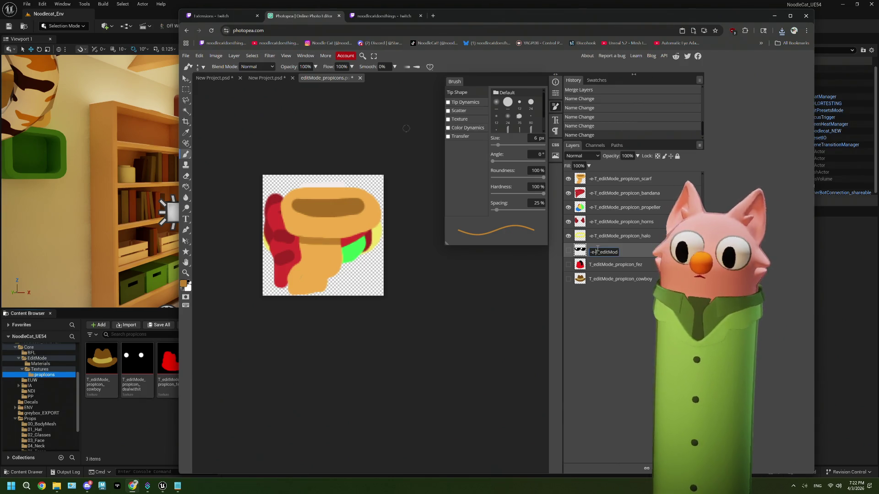
click(599, 265)
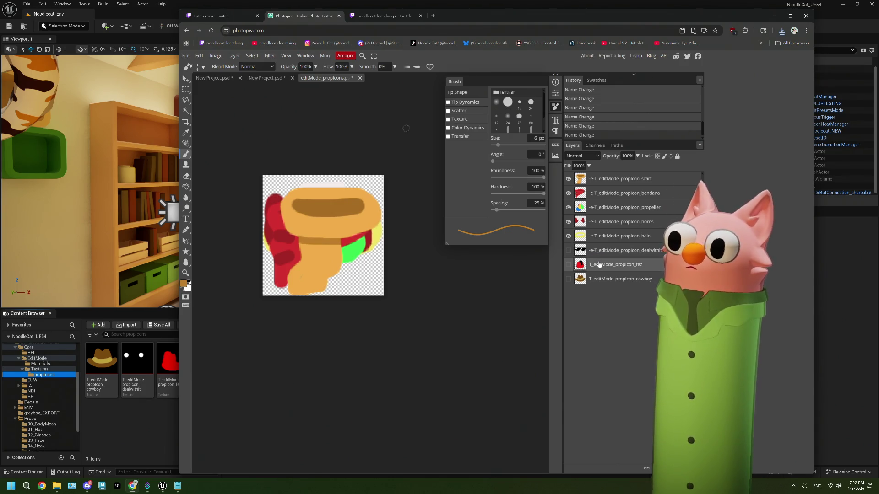
double_click(599, 265)
text(-e-T_editMod)
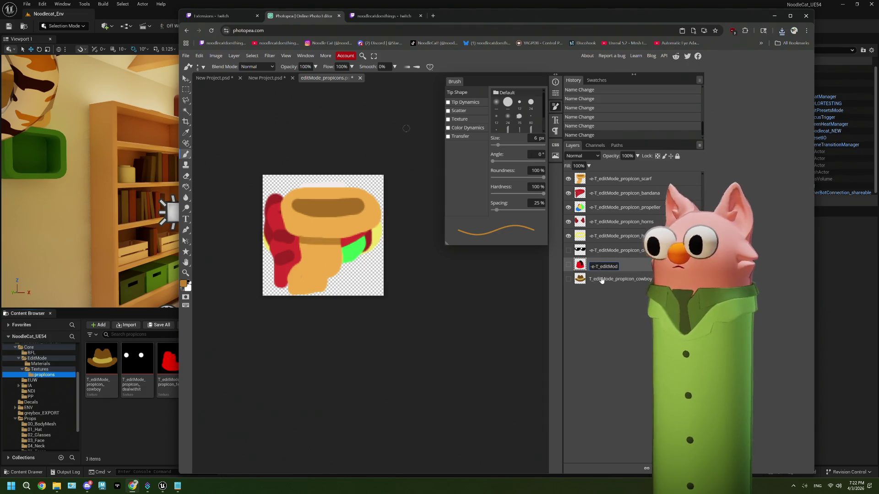
click(601, 279)
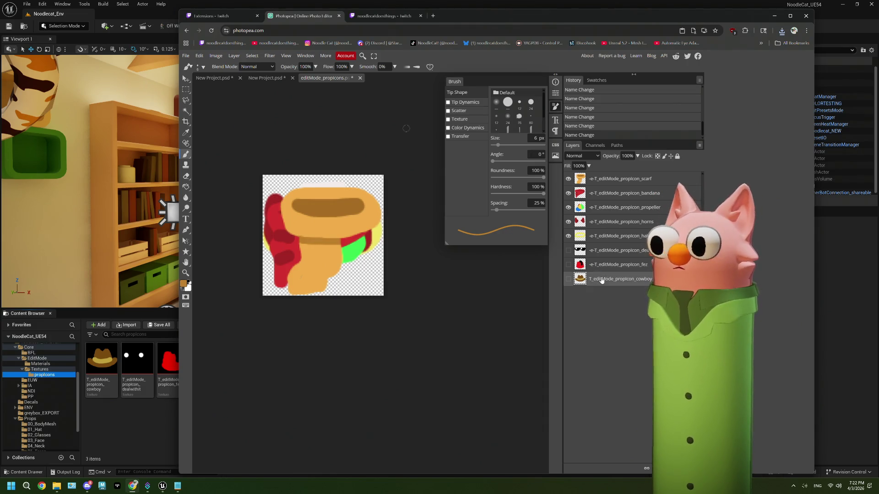
double_click(601, 279)
text(-e-T_editMod)
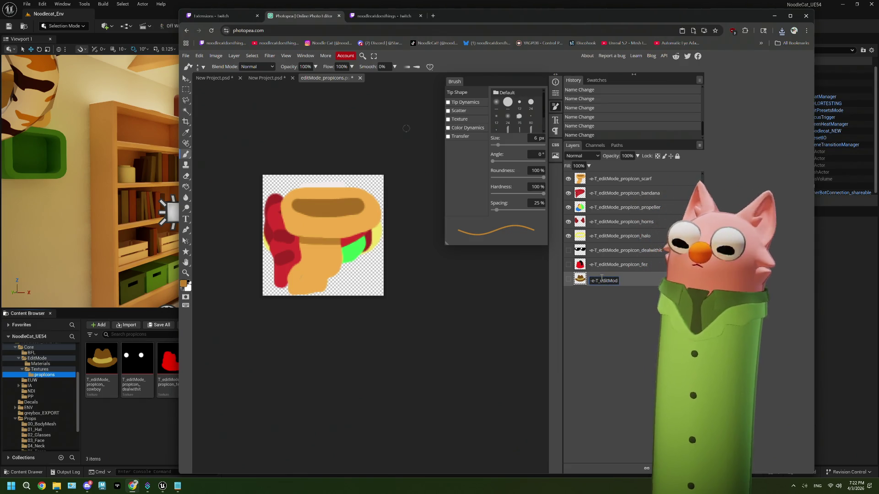
key(Return)
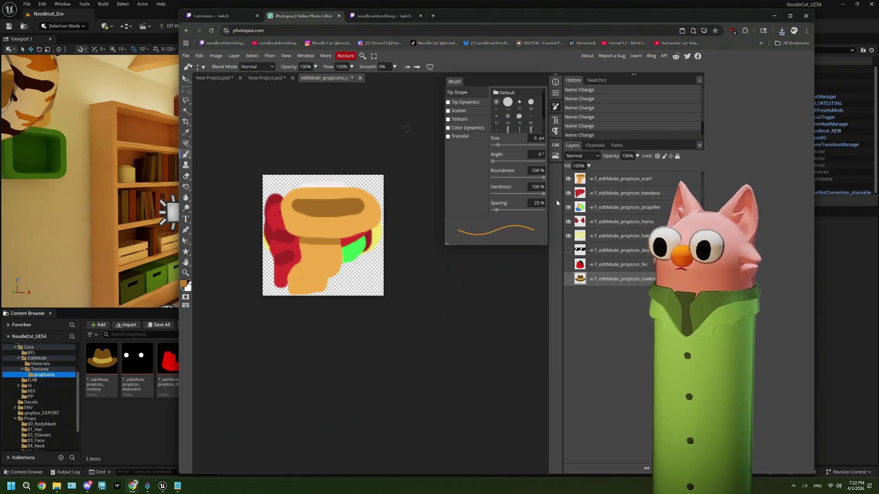
Make the fez and cowboy layers visible and save the editMode_propIcons PSD
click(568, 265)
click(568, 278)
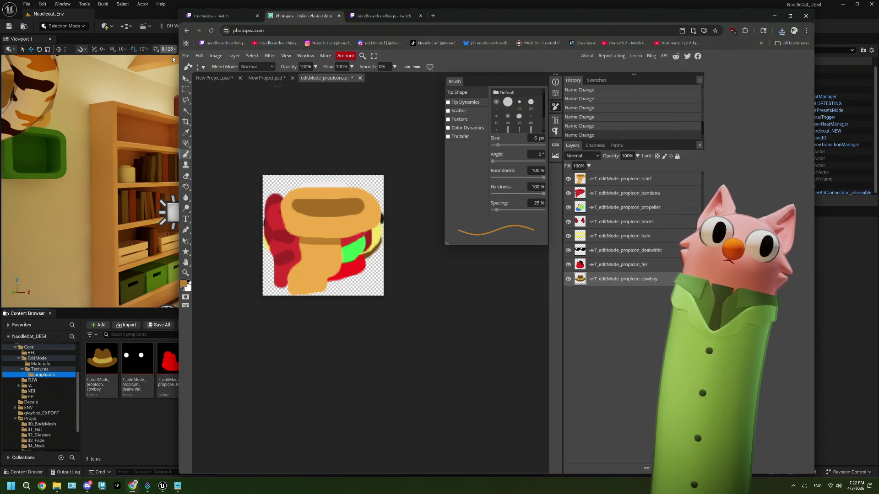
click(185, 55)
click(202, 124)
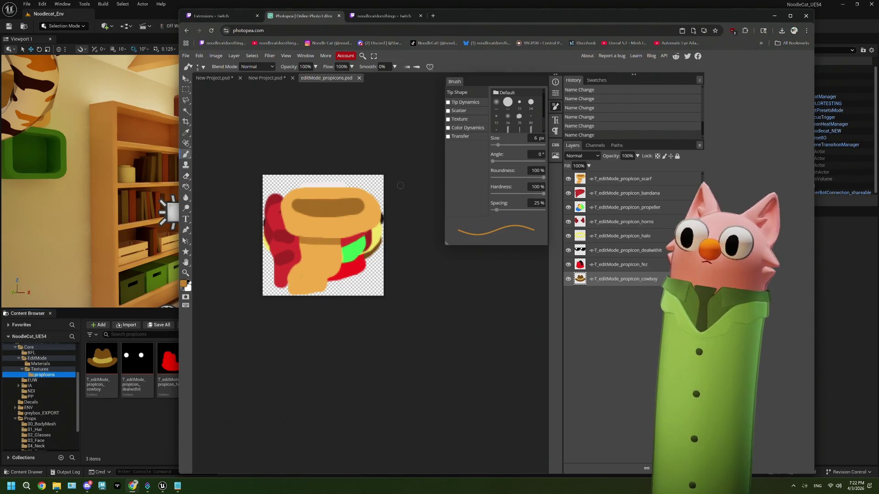
click(186, 56)
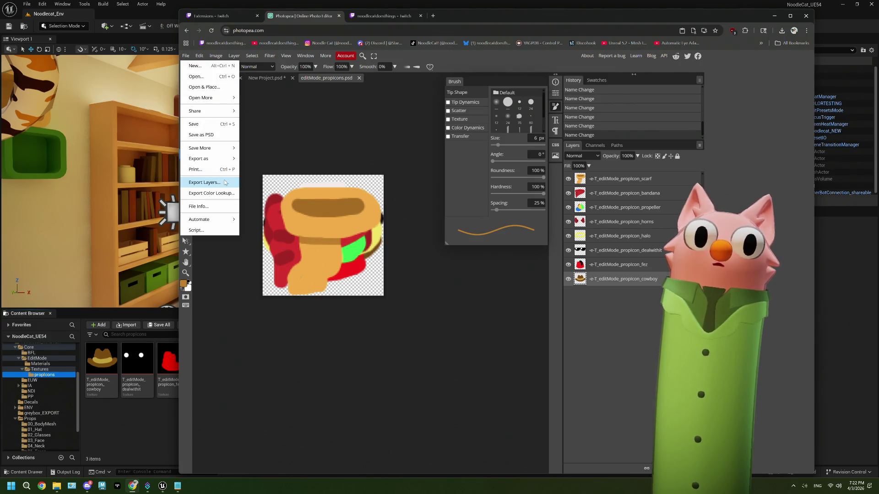
Export the eight -e- layers as PNGs, save the updated propIcons textures, and open Twitch
click(201, 182)
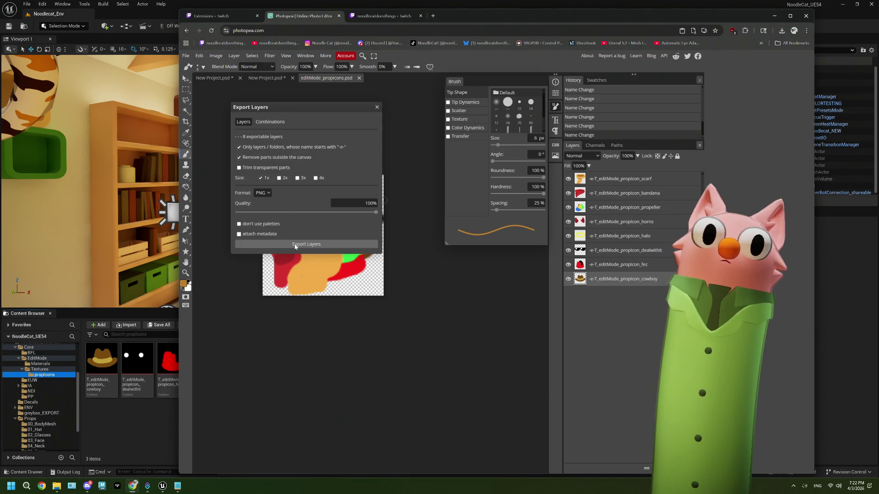
click(298, 244)
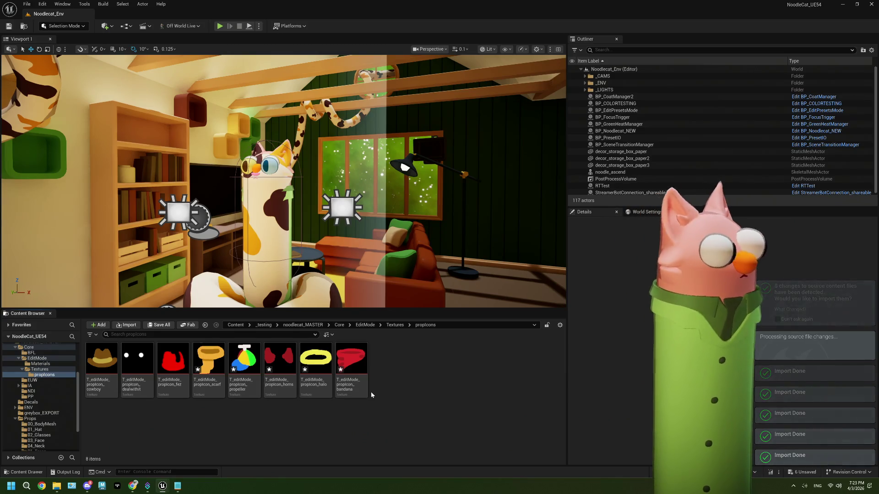
key(ctrl+shift+s)
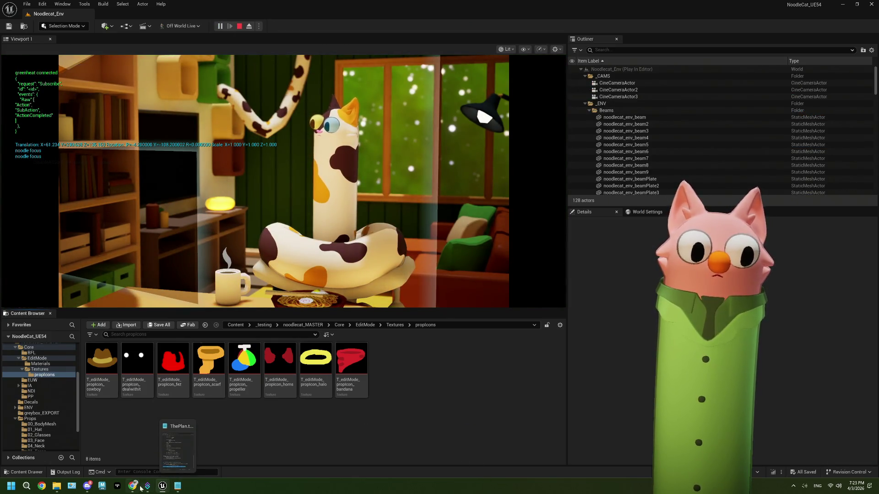
click(133, 486)
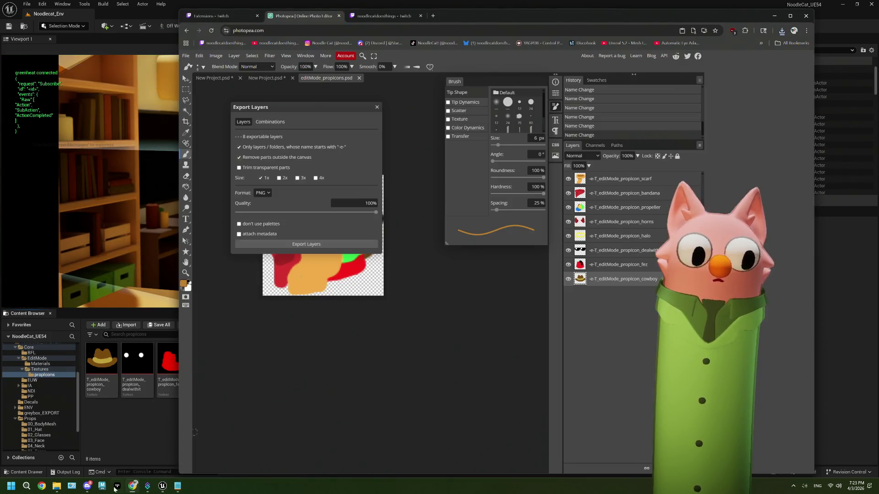
click(359, 18)
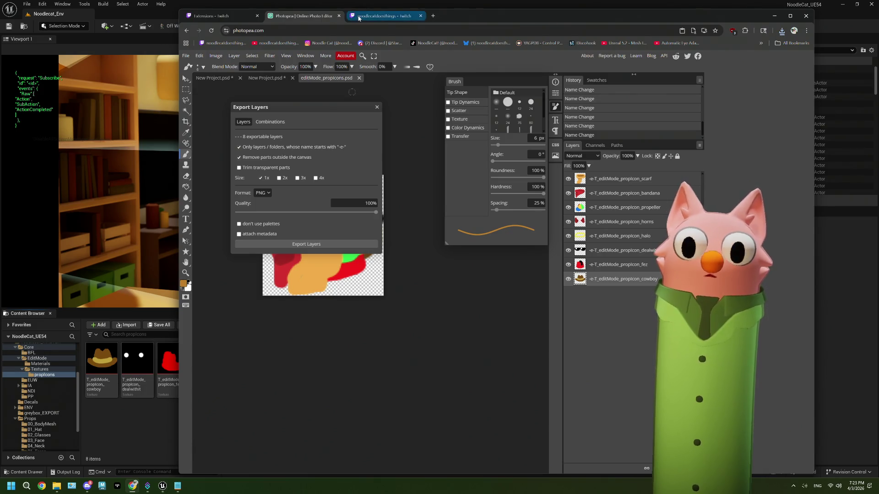
Launch OBS, watch Edit Mode with the new prop icons on Twitch, then stop play
click(33, 487)
text(obs)
key(Return)
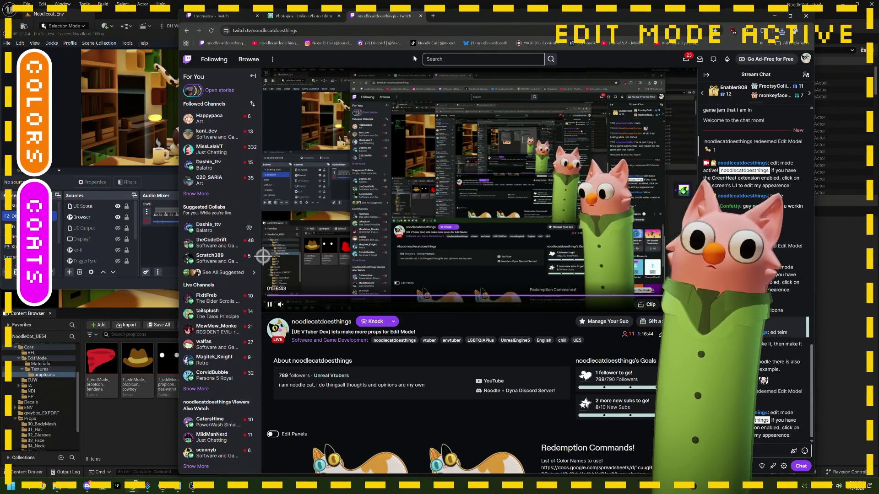
drag(455, 18, 514, 17)
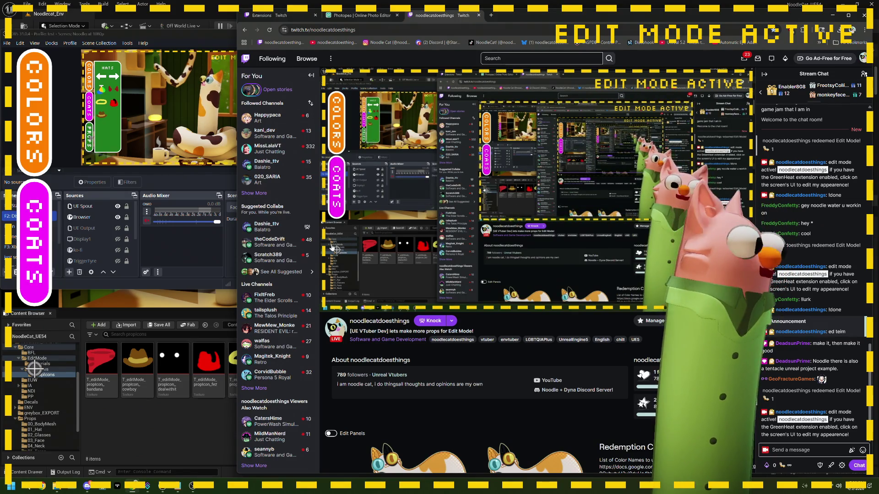
mouse_move(356, 148)
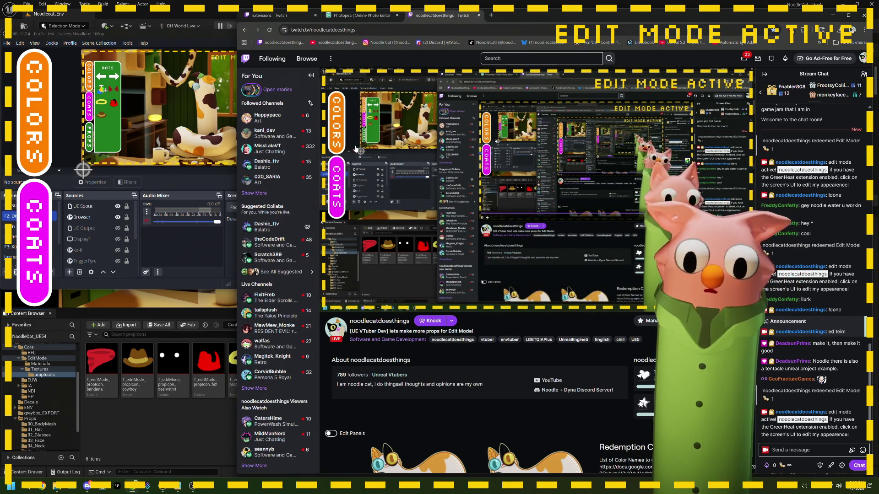
mouse_move(373, 127)
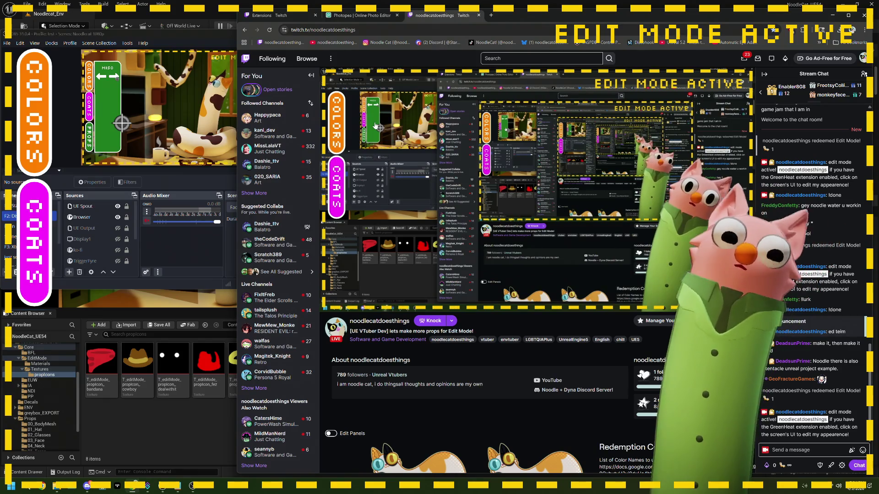
key(alt+Tab)
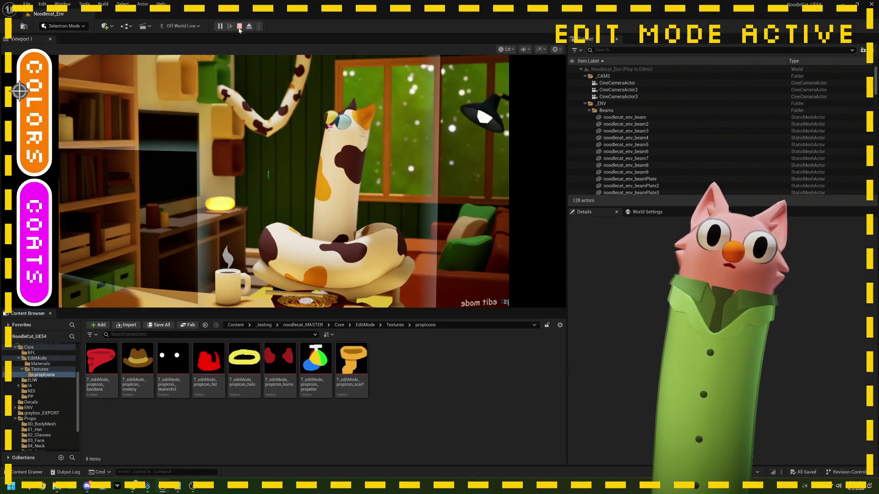
click(239, 27)
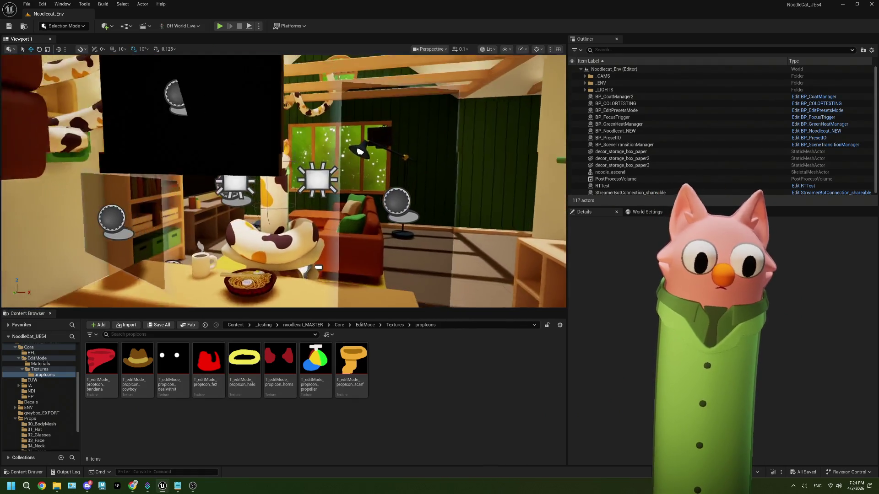
Open the scarf icon texture, then close it and the hat_cowboy_MASTER editor
double_click(352, 361)
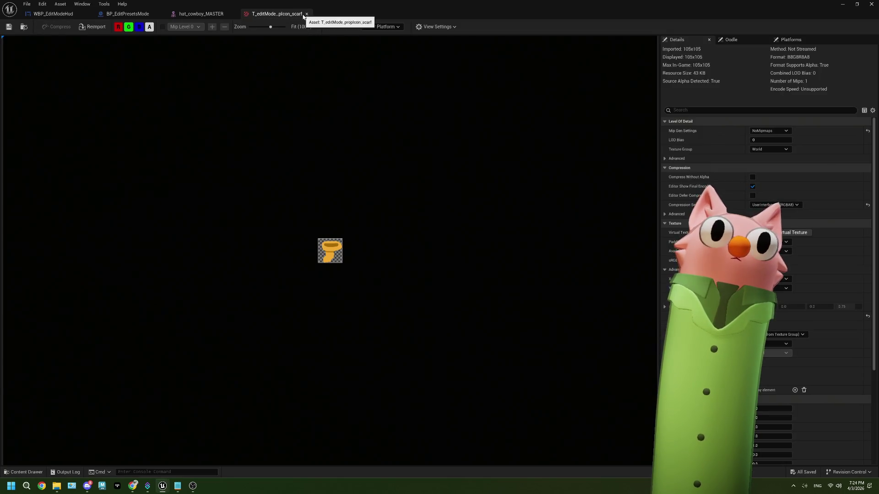
click(306, 14)
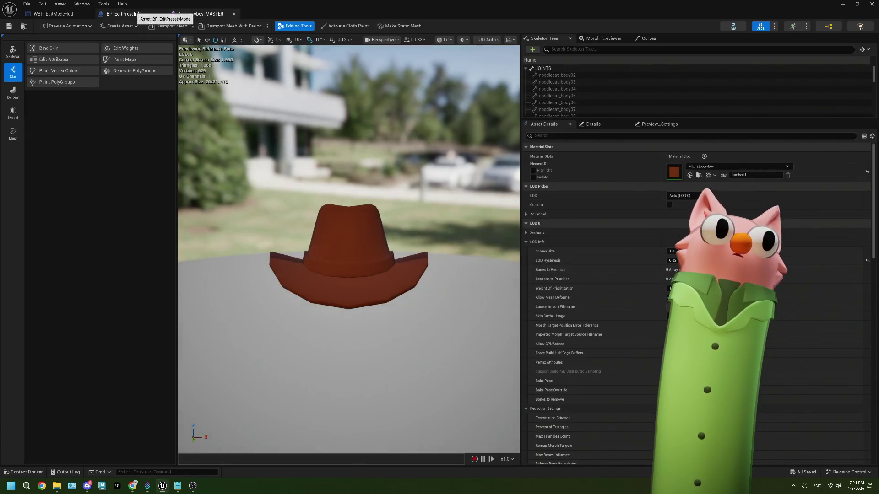
click(234, 15)
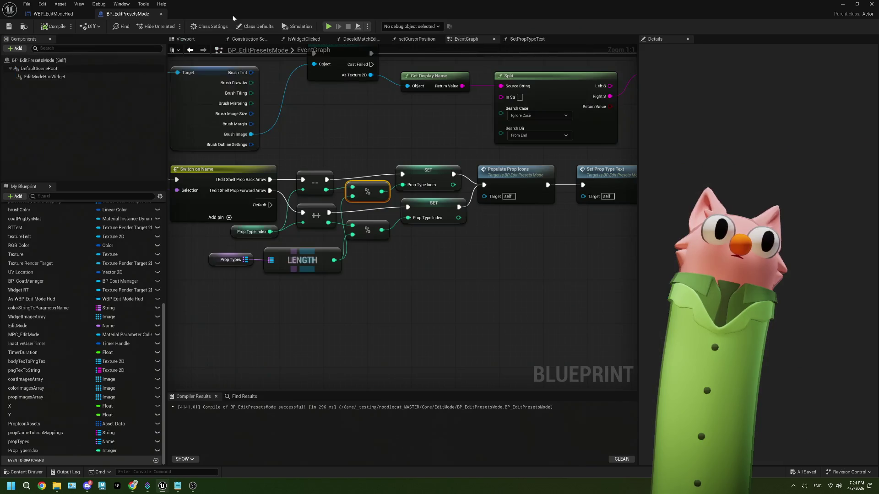
Delete one Prop Types array entry in BP_EditPresetsMode, then compile and save
click(213, 256)
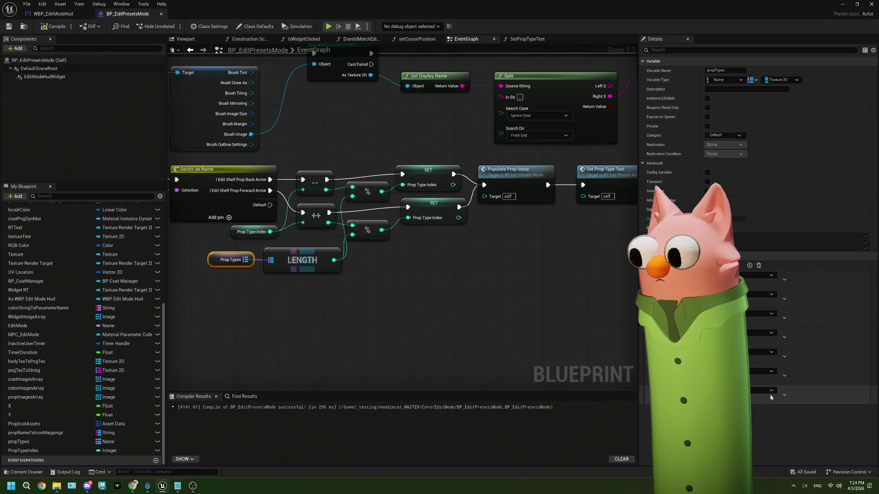
click(788, 403)
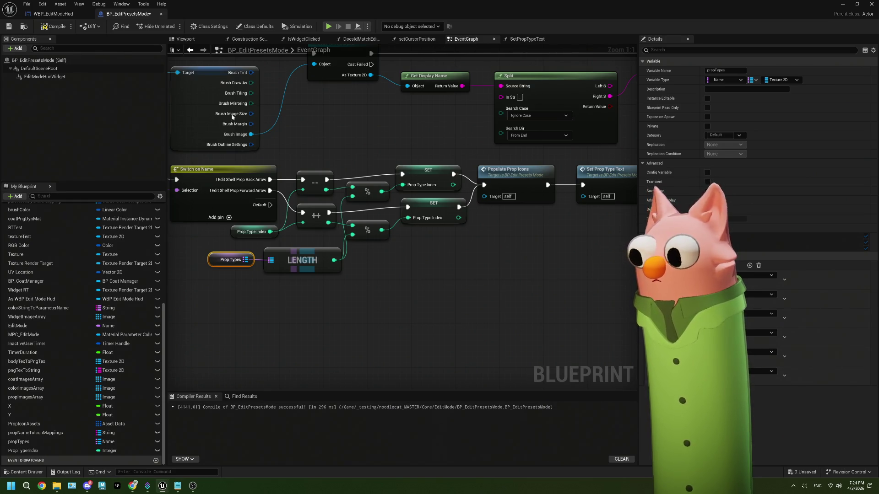
click(54, 26)
click(350, 301)
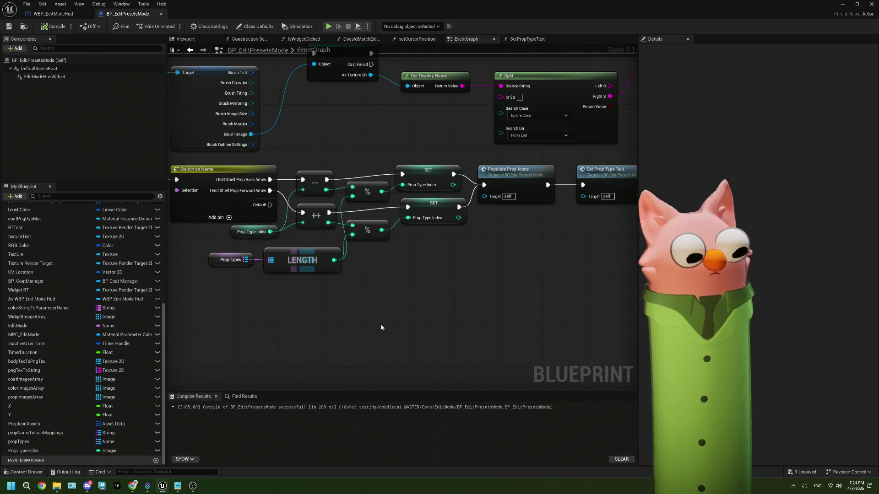
Delete a second Prop Types entry, recompile and save the blueprint
click(231, 259)
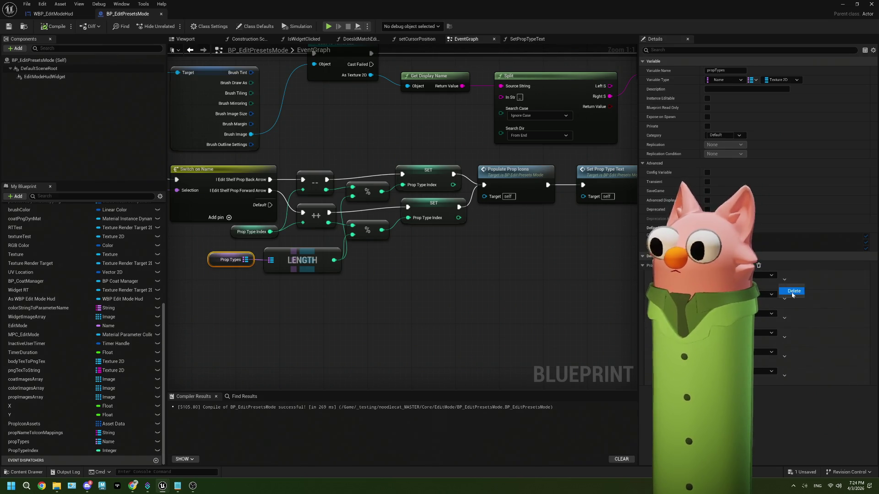
click(793, 293)
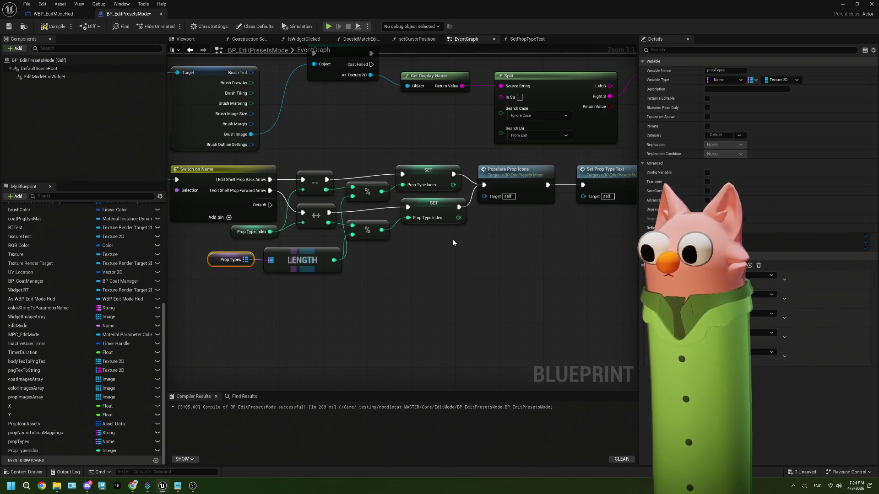
click(54, 26)
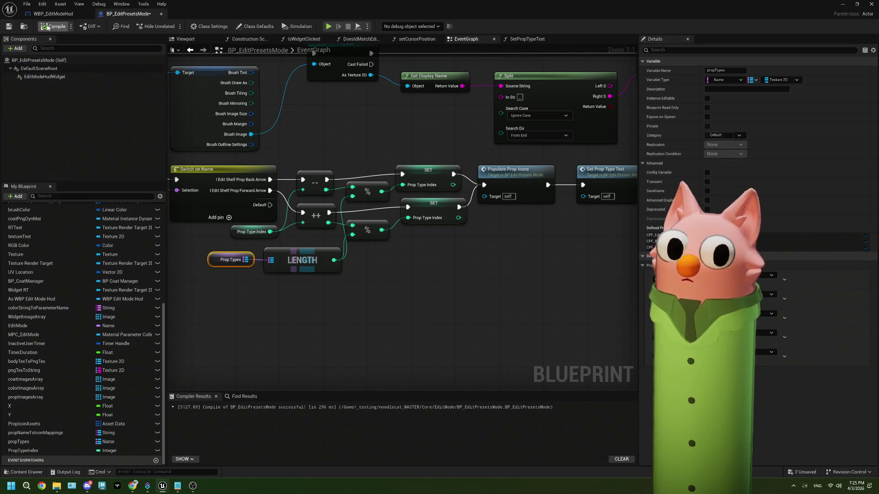
key(ctrl+s)
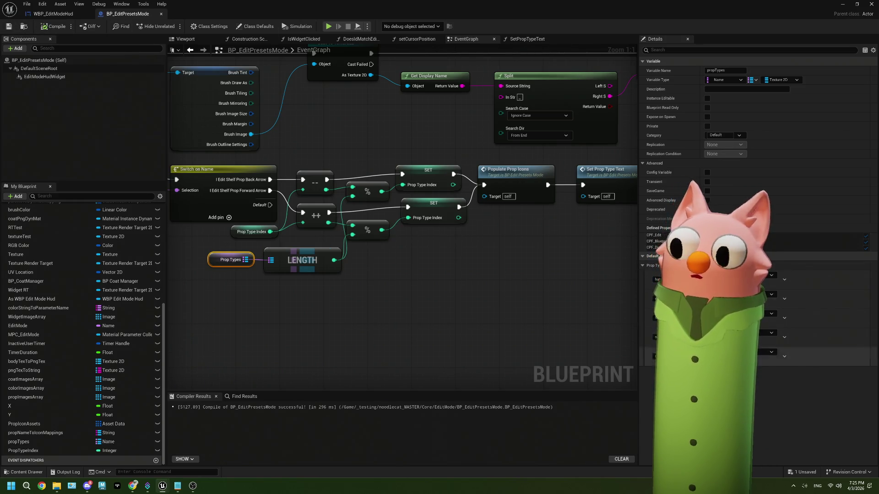
Cut the finished texture-swap line from the end of ThePlan.txt, then return to the blueprint
scroll(412, 251, down, 9)
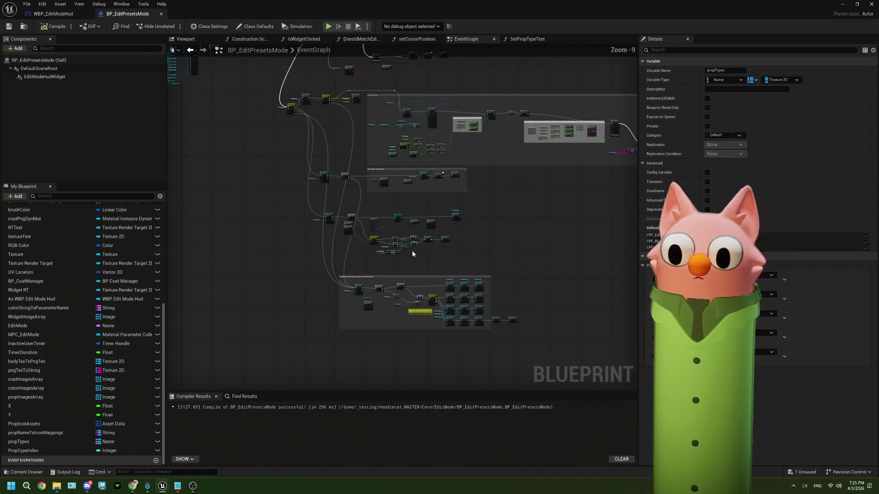
drag(411, 251, 393, 328)
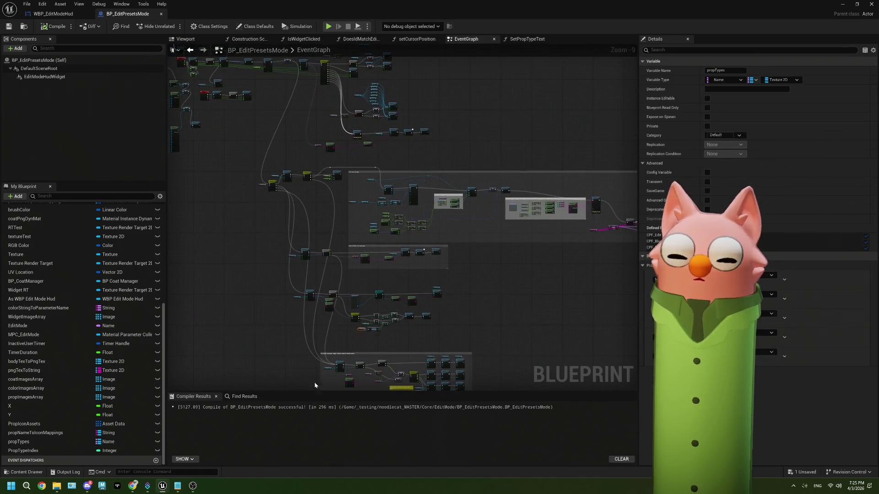
click(178, 486)
drag(257, 331, 48, 320)
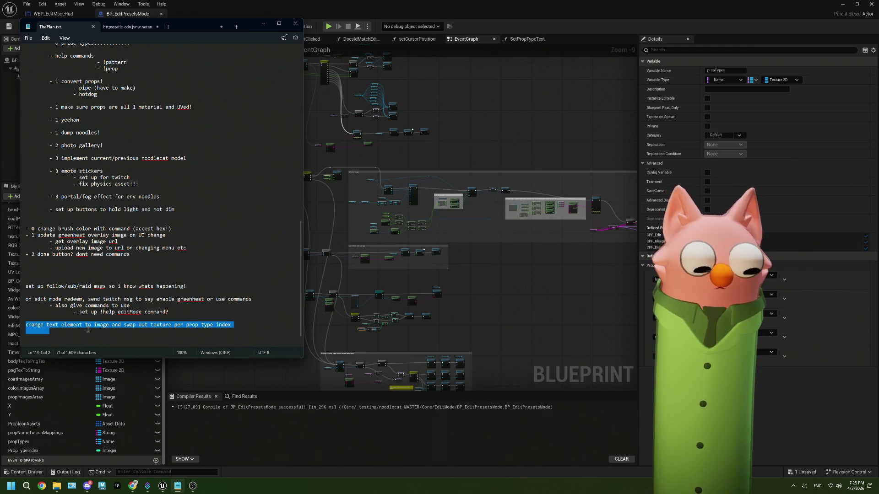
key(ctrl+x)
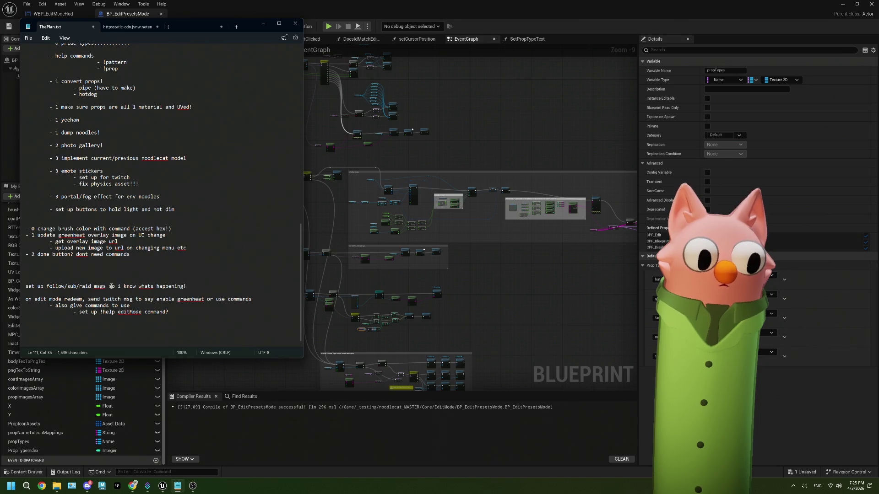
click(249, 13)
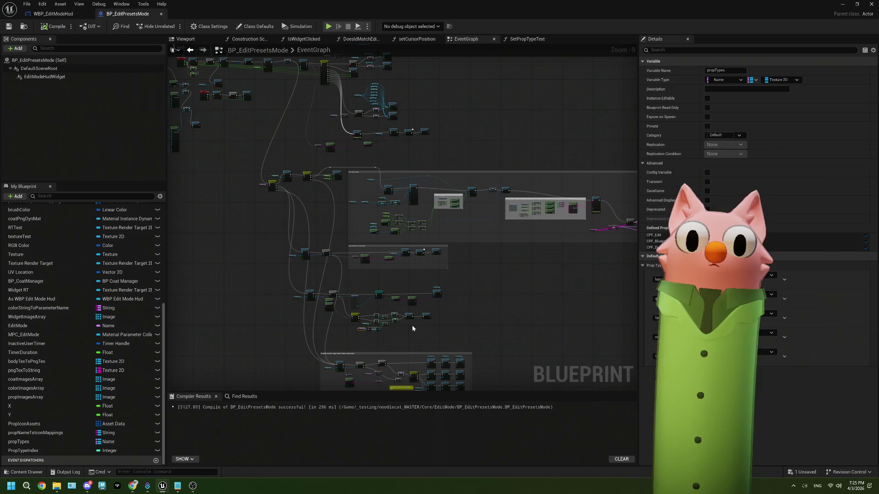
Look over the presets graph's node groups, then minimize the blueprint editor to show the Noodlecat_Env level
scroll(412, 327, up, 4)
scroll(412, 328, down, 1)
drag(412, 325, 448, 297)
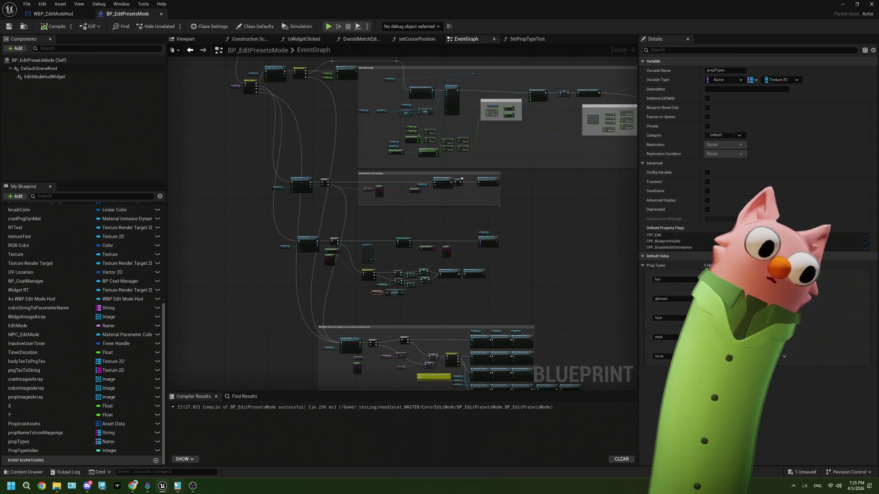
click(178, 486)
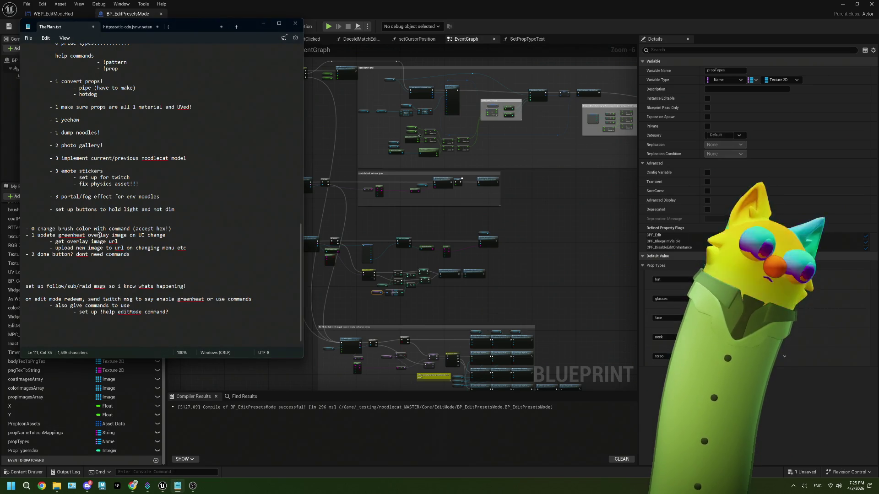
click(470, 231)
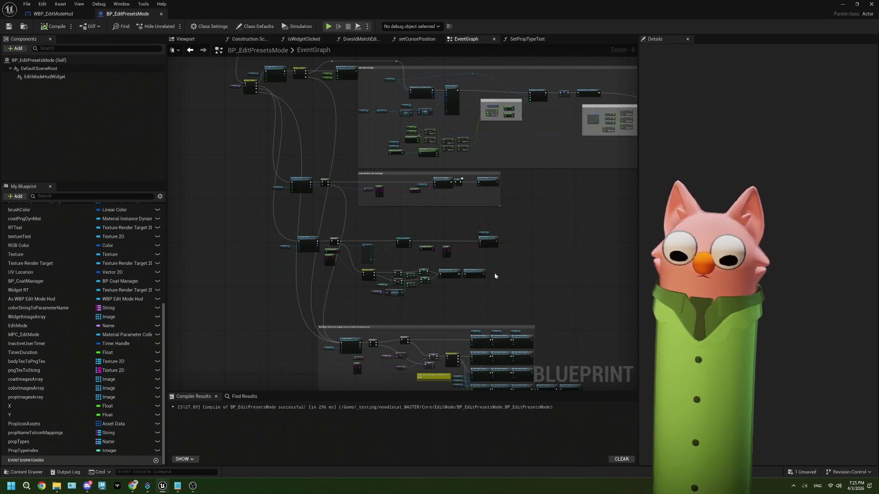
scroll(494, 273, up, 3)
drag(473, 268, 412, 292)
scroll(332, 287, down, 3)
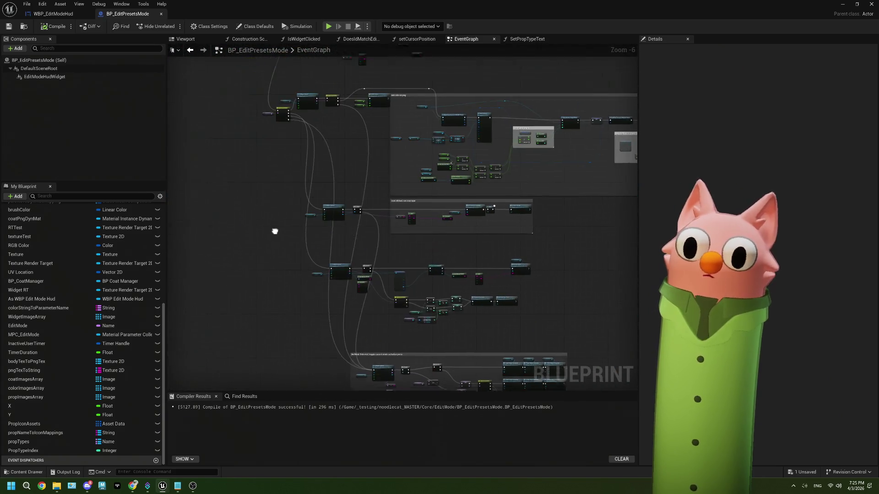
mouse_move(234, 158)
mouse_down()
mouse_move(304, 219)
mouse_move(288, 173)
mouse_move(204, 104)
mouse_up()
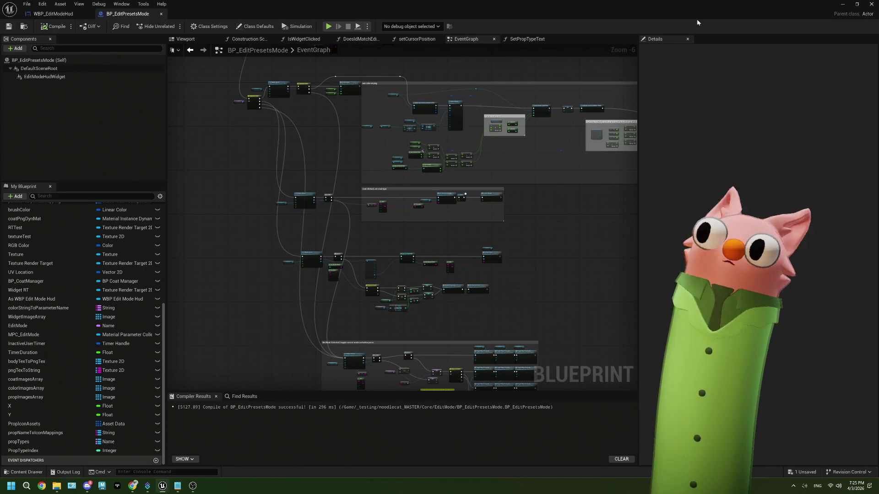
click(842, 5)
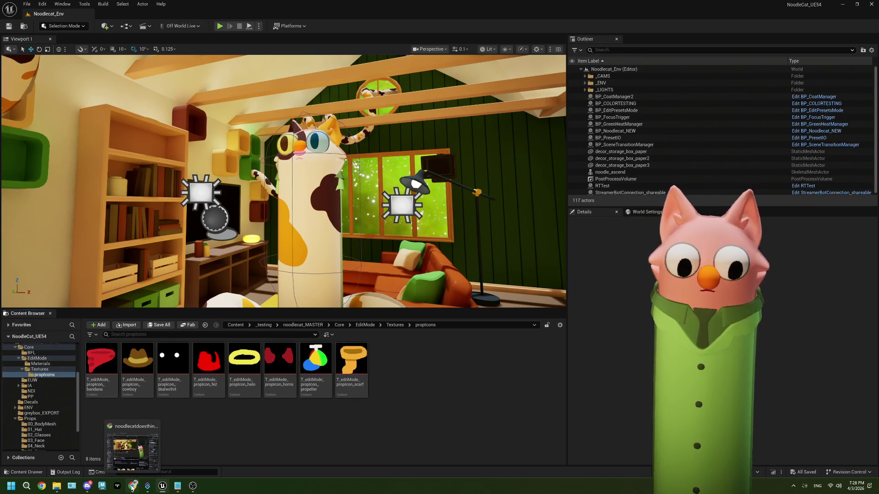
Redeem the Edit Mode! reward from the Twitch channel's Power-ups & Rewards list
click(133, 450)
drag(517, 27, 295, 11)
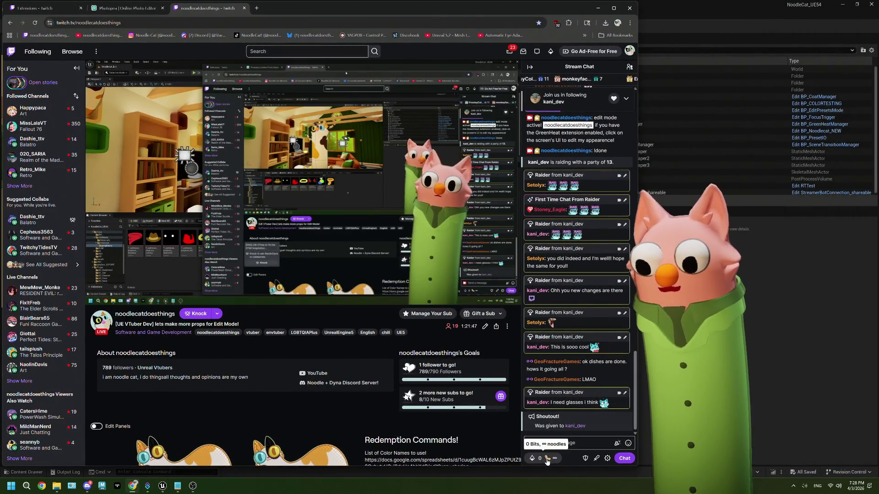
click(536, 458)
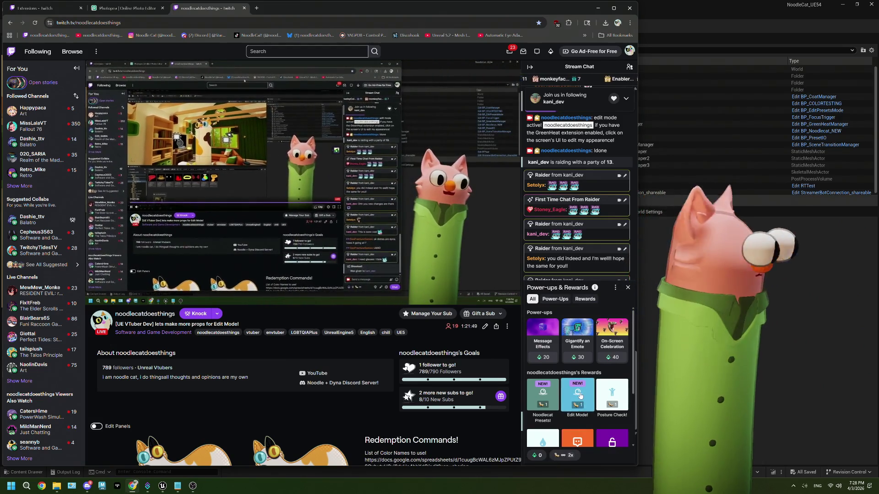
click(579, 403)
click(589, 379)
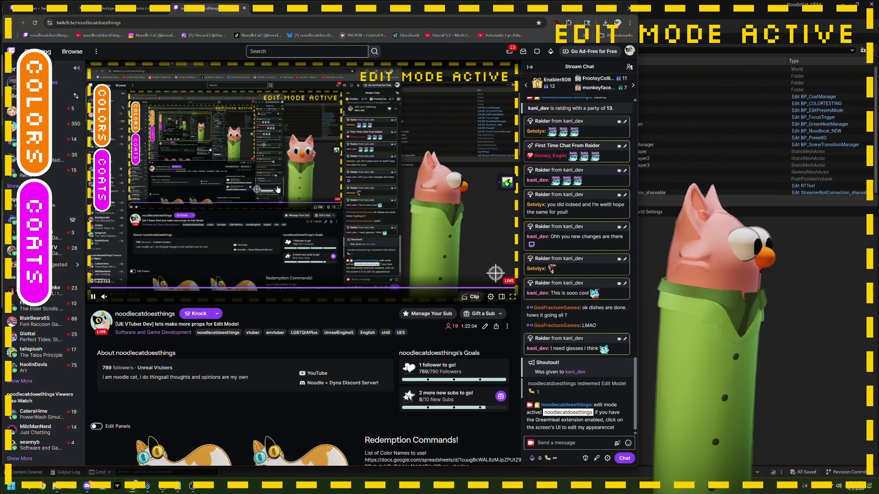
Preview the overlay's COLORS palette and COATS options panels
click(45, 123)
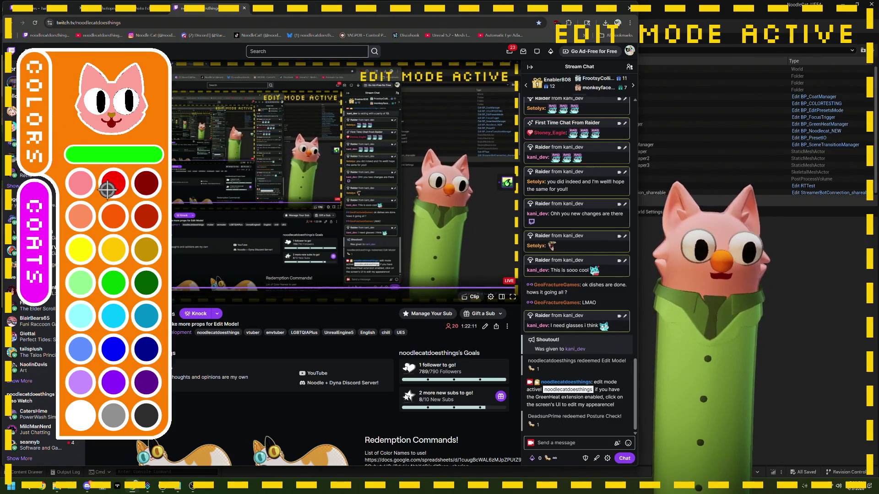
click(39, 144)
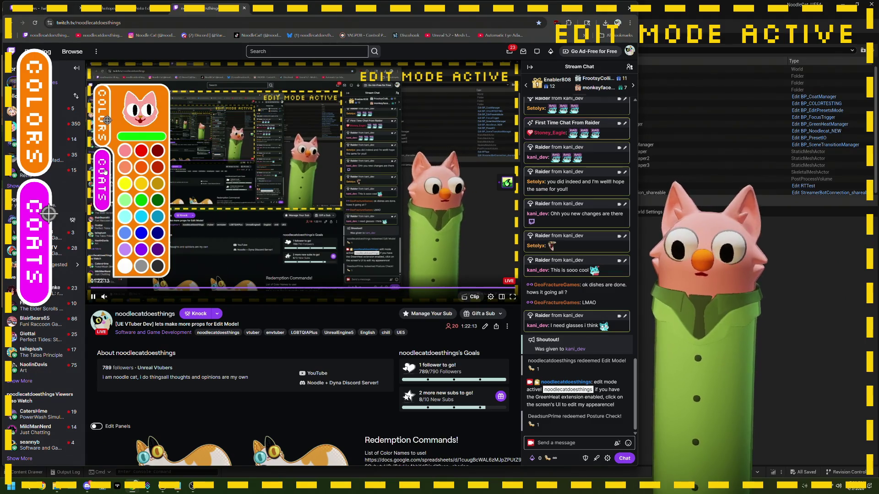
click(50, 231)
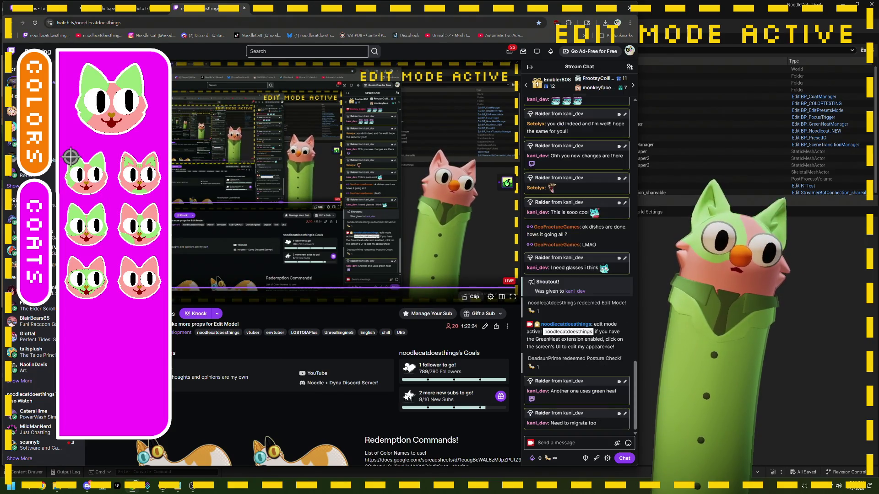
click(49, 222)
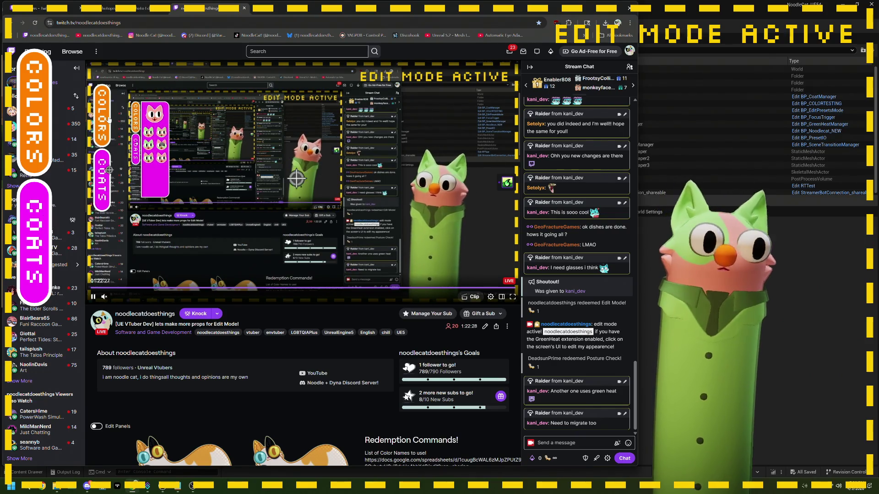
Paint the avatar's face navy, both ears cyan and the left eye dark green
click(59, 118)
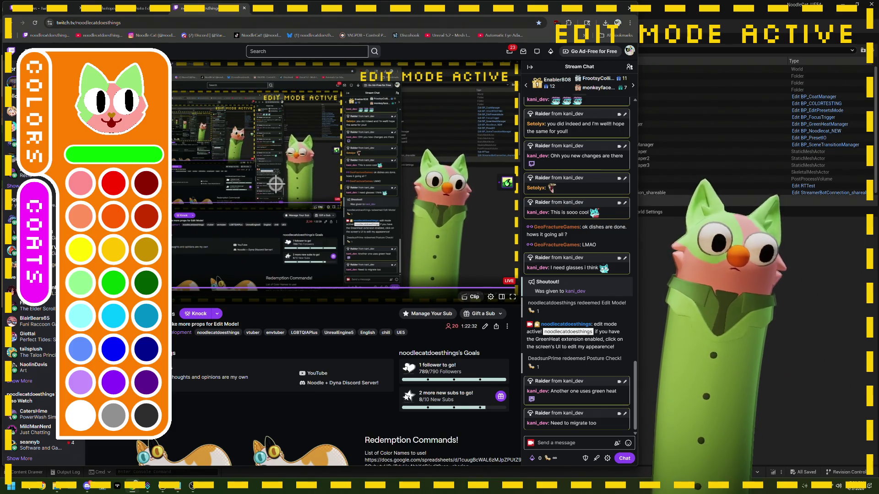
click(145, 355)
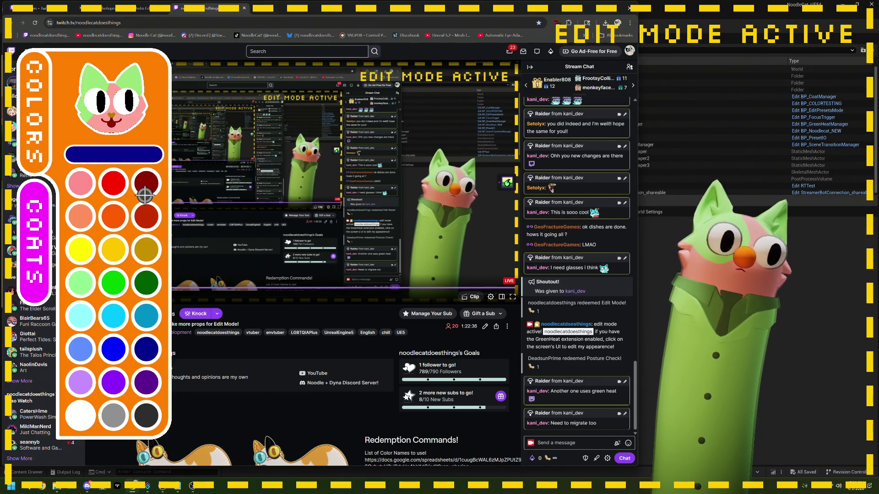
click(136, 135)
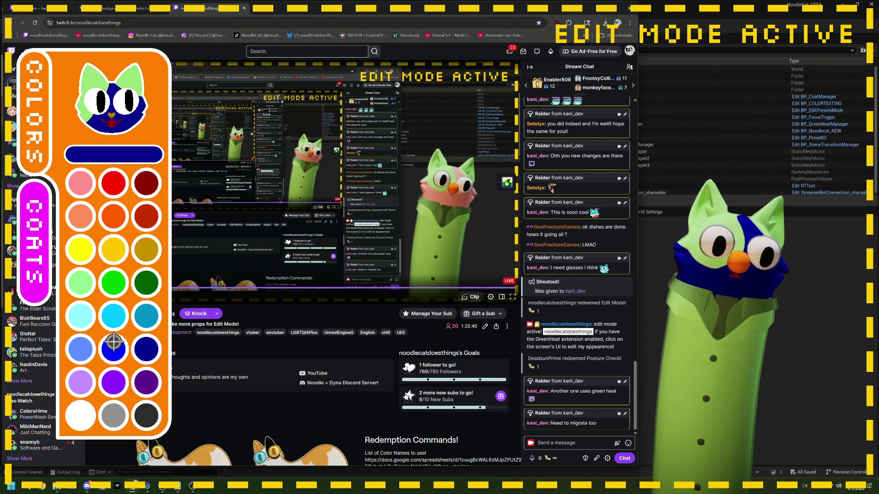
click(113, 316)
click(89, 119)
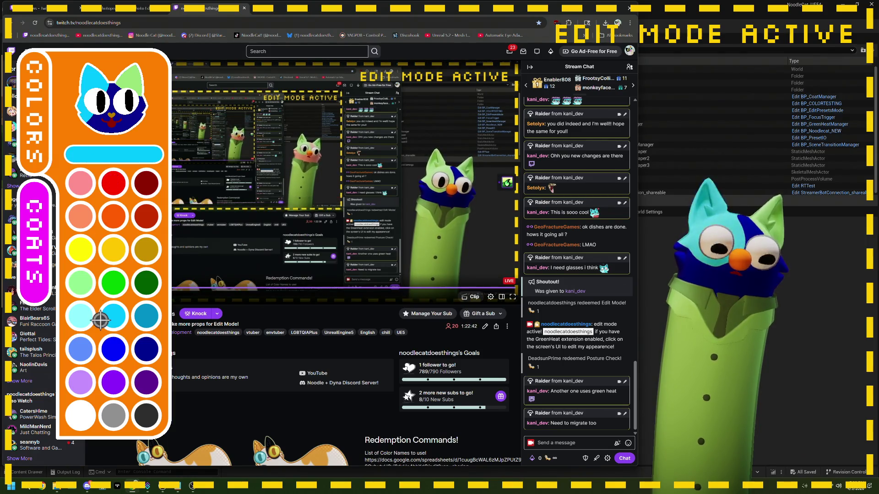
click(142, 115)
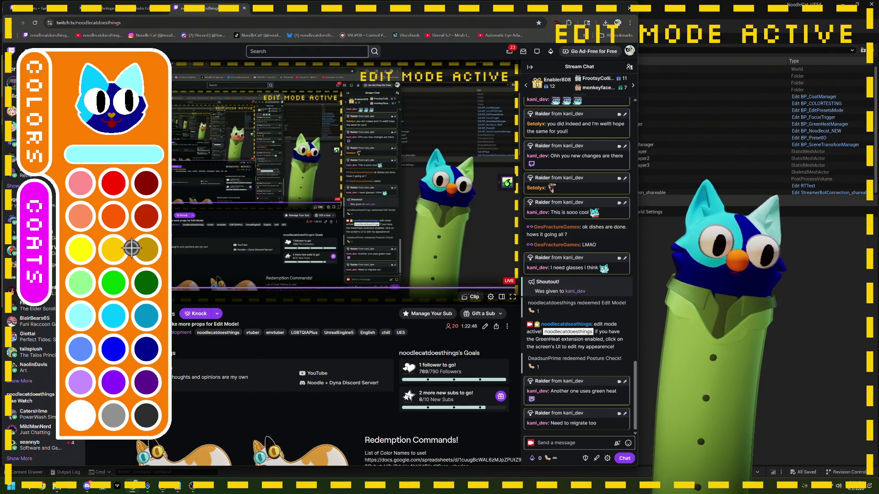
click(148, 292)
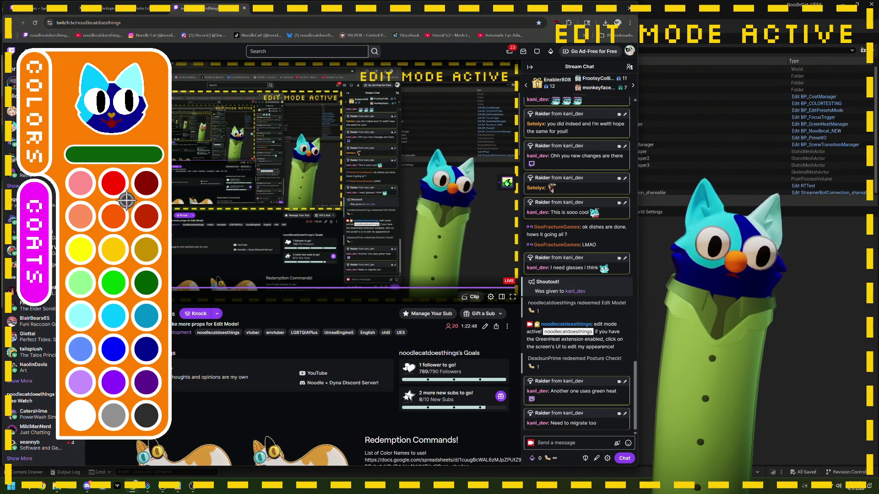
click(111, 112)
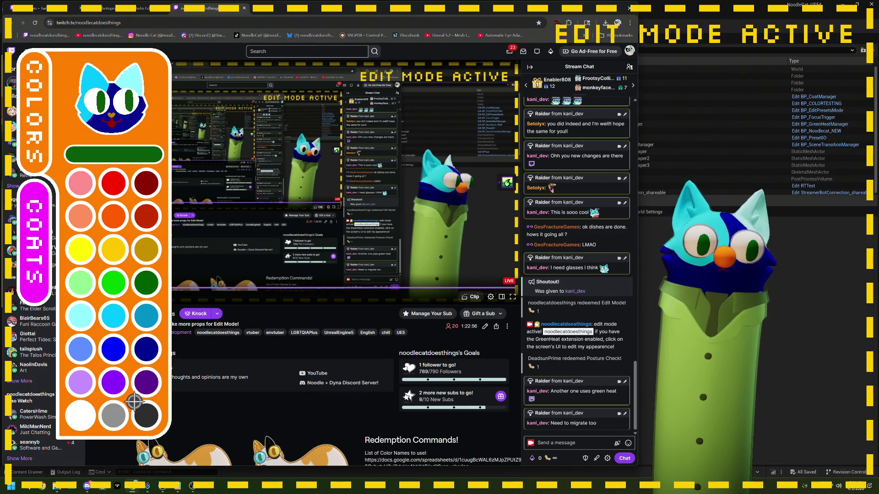
click(146, 382)
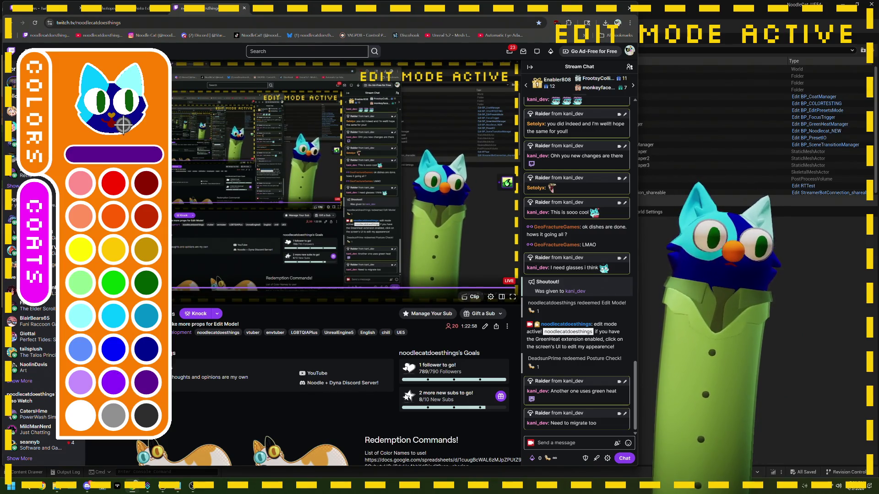
click(88, 367)
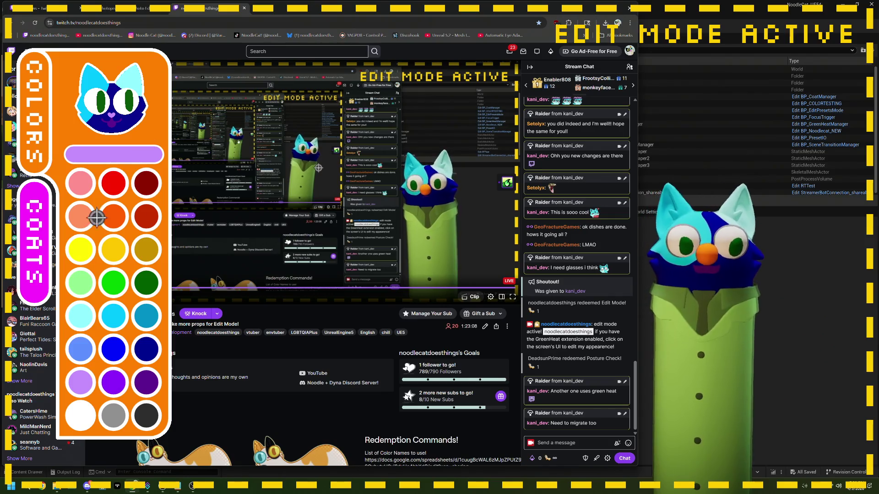
Give the avatar the dark-blue striped coat and close the coat options
click(46, 234)
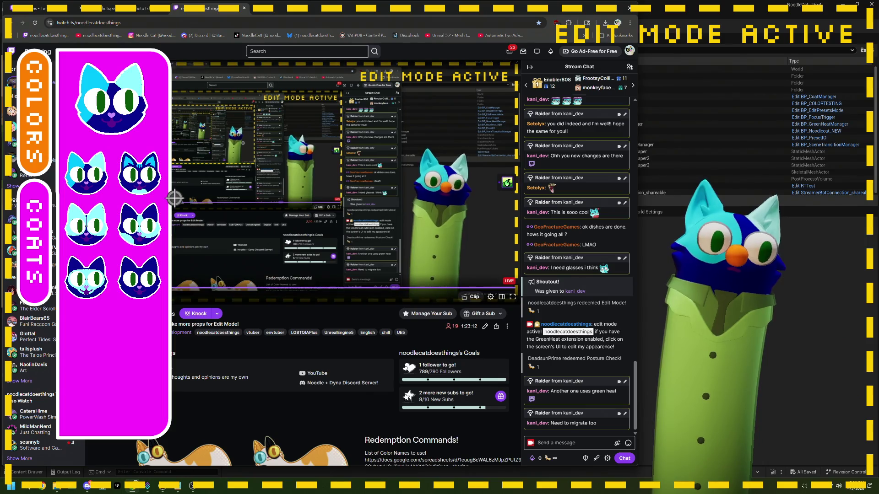
click(149, 180)
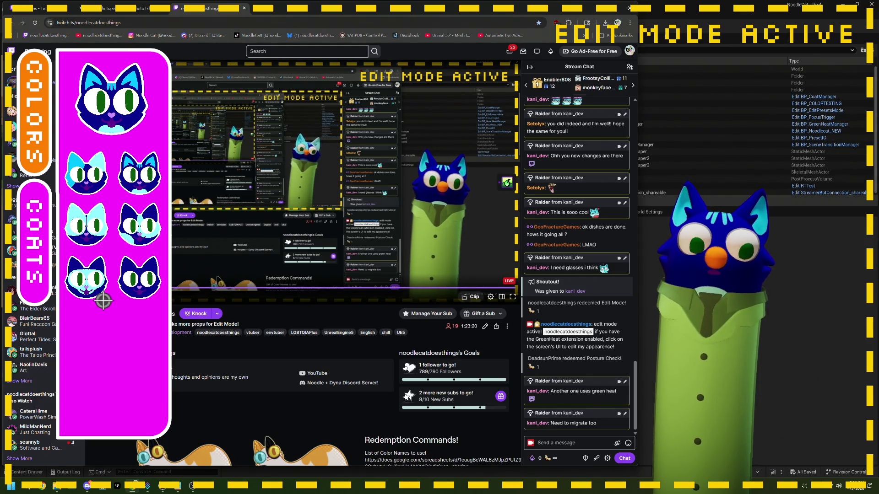
click(49, 226)
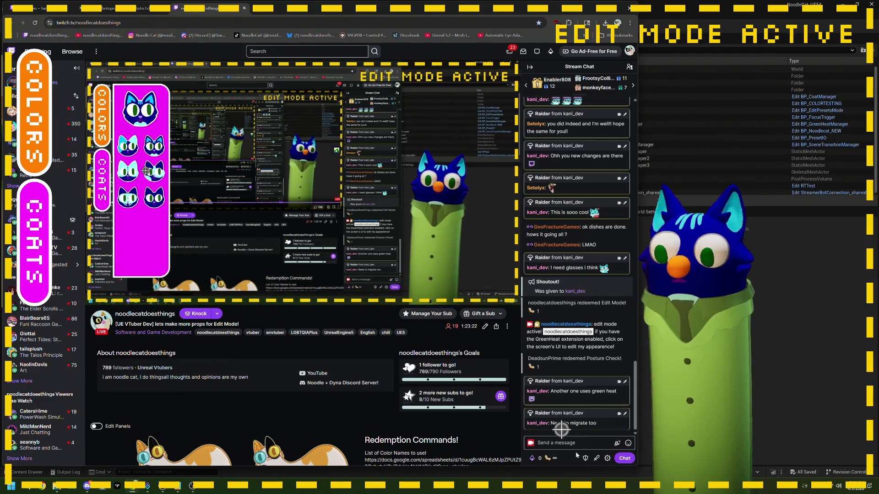